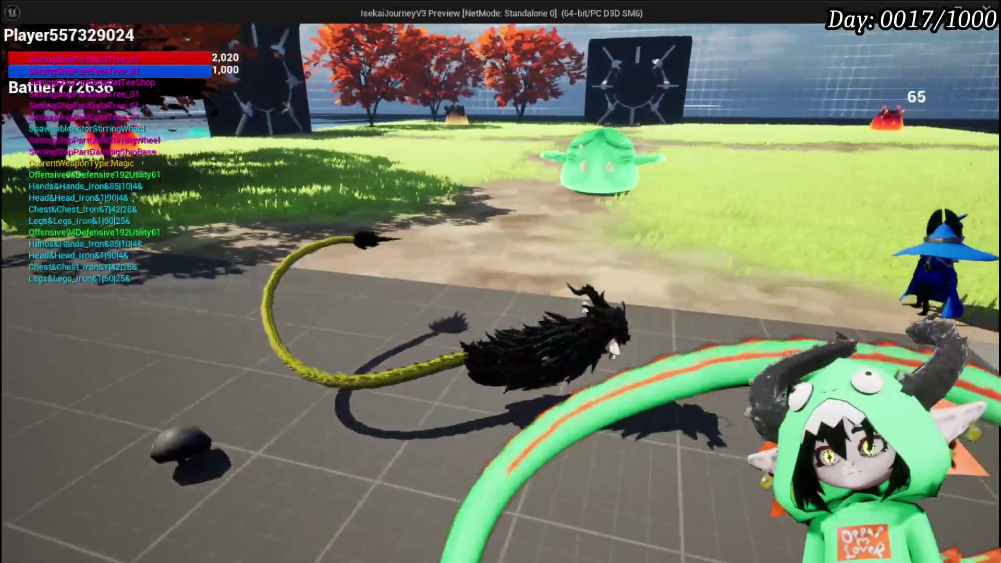
Stop the game preview and open DungeonCreationSystem > Actor > RoomActor in the Content Browser.
key("alt+Tab")
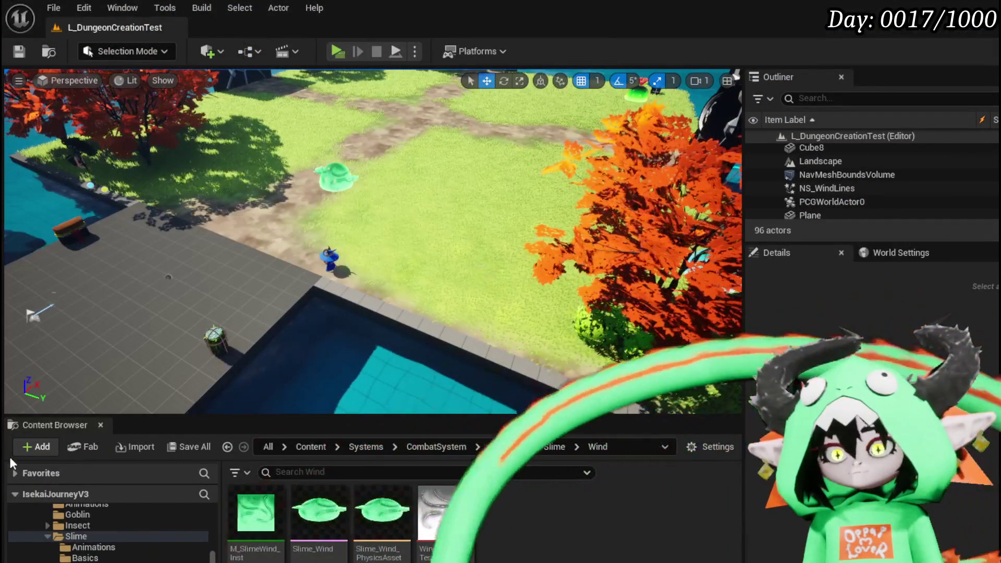
scroll(146, 540, "down", 5)
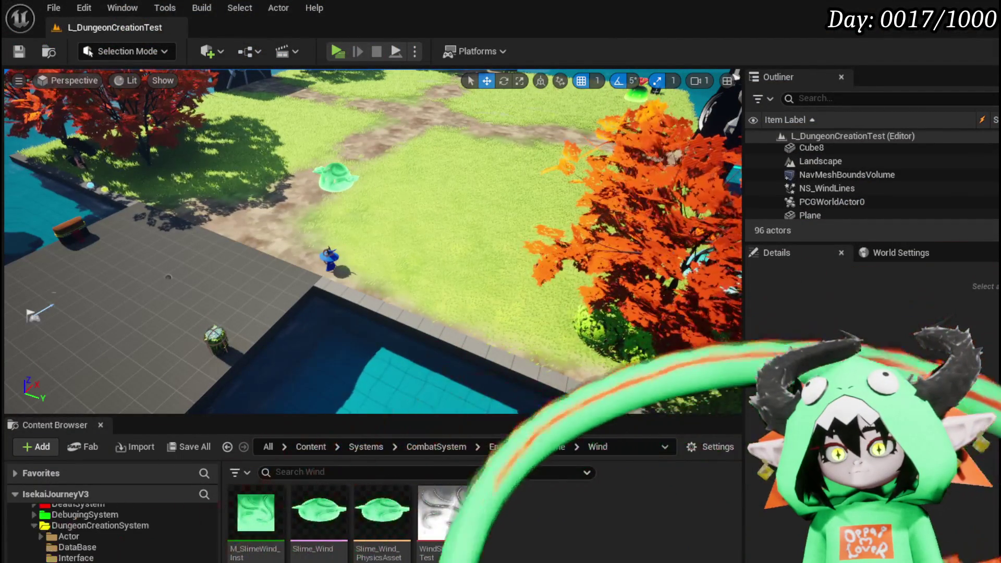
left_click(68, 536)
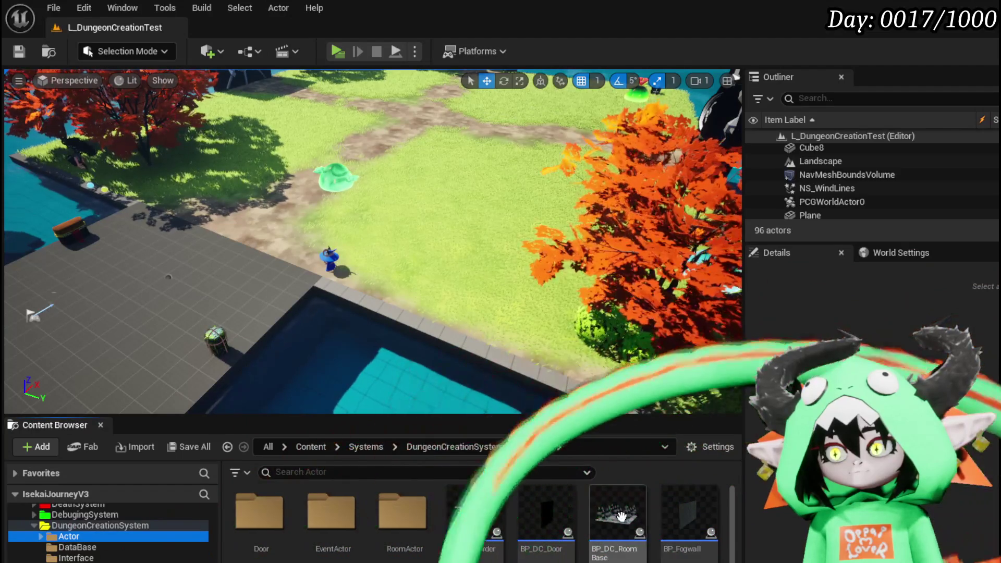
double_click(403, 514)
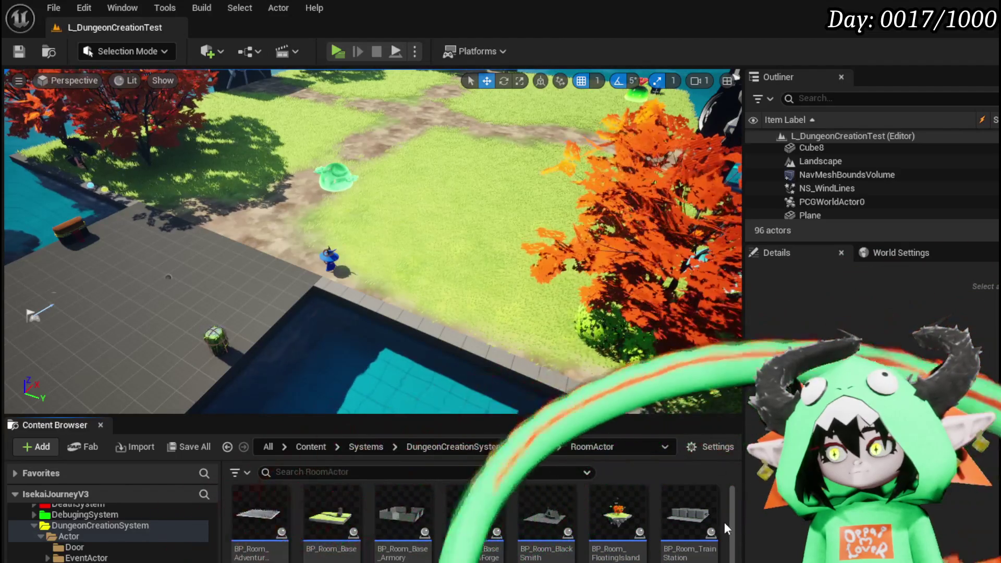
Place BP_Room_AdventurerGraveyard into the L_DungeonCreationTest level.
scroll(701, 518, "down", 2)
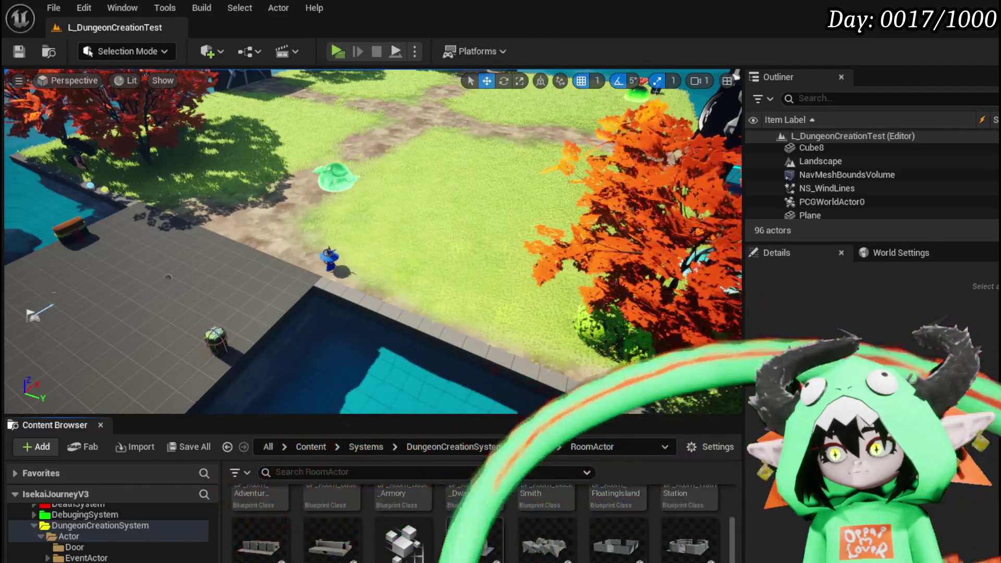
scroll(516, 528, "down", 2)
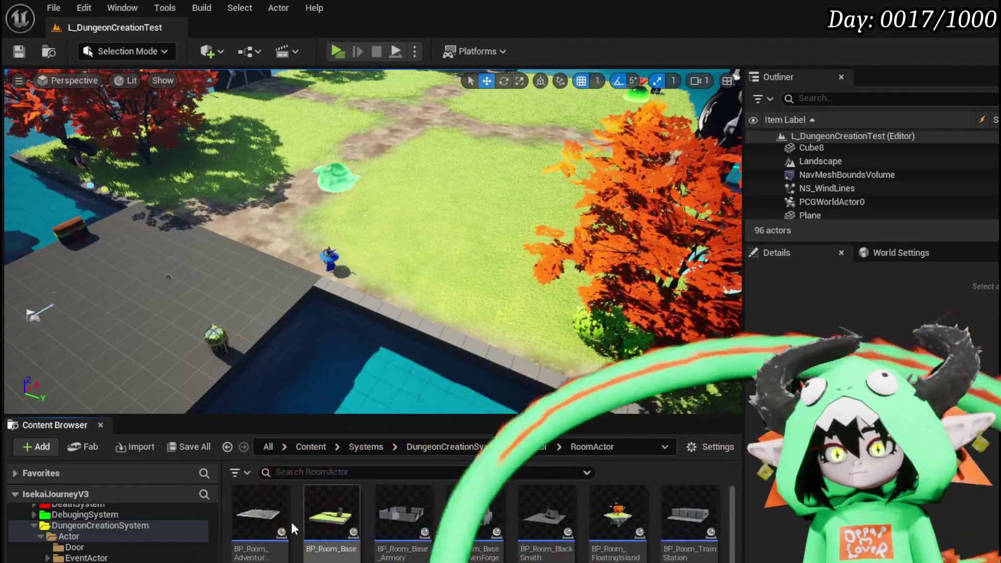
mouse_move(263, 512)
left_mouse_down()
mouse_move(470, 172)
mouse_move(365, 135)
mouse_move(458, 125)
left_mouse_up()
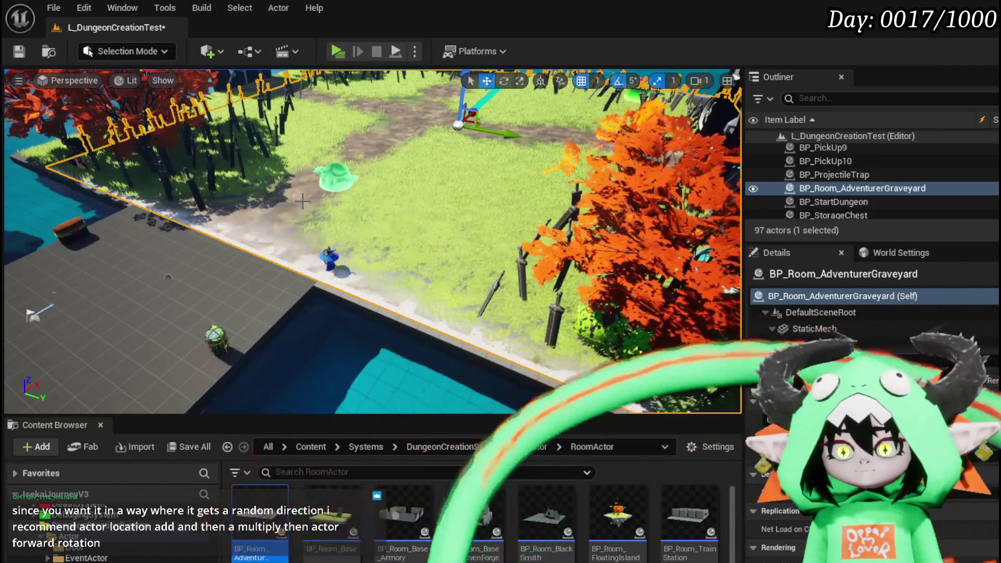
Save the L_DungeonCreationTest map and launch the game preview.
left_click(22, 52)
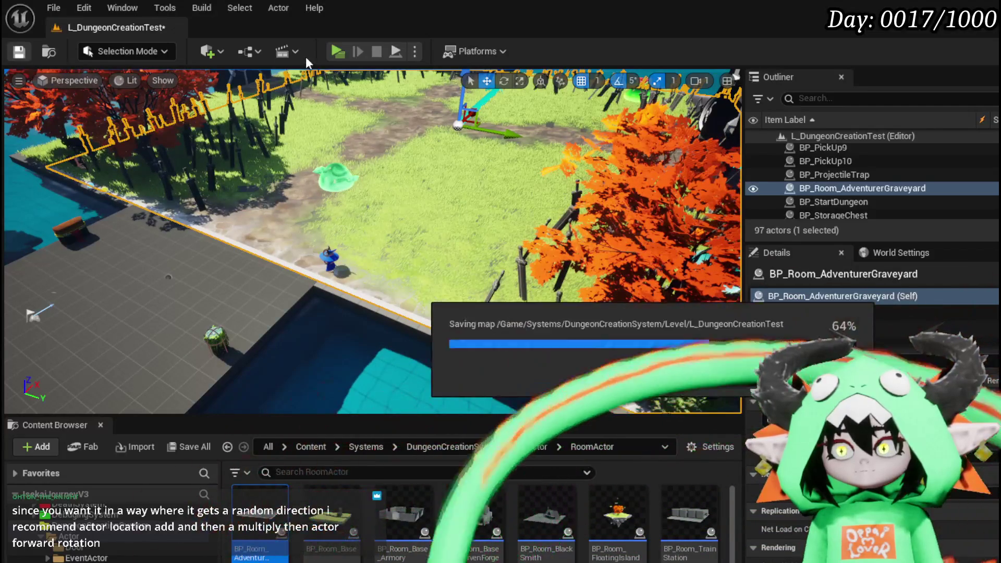
key("alt+p")
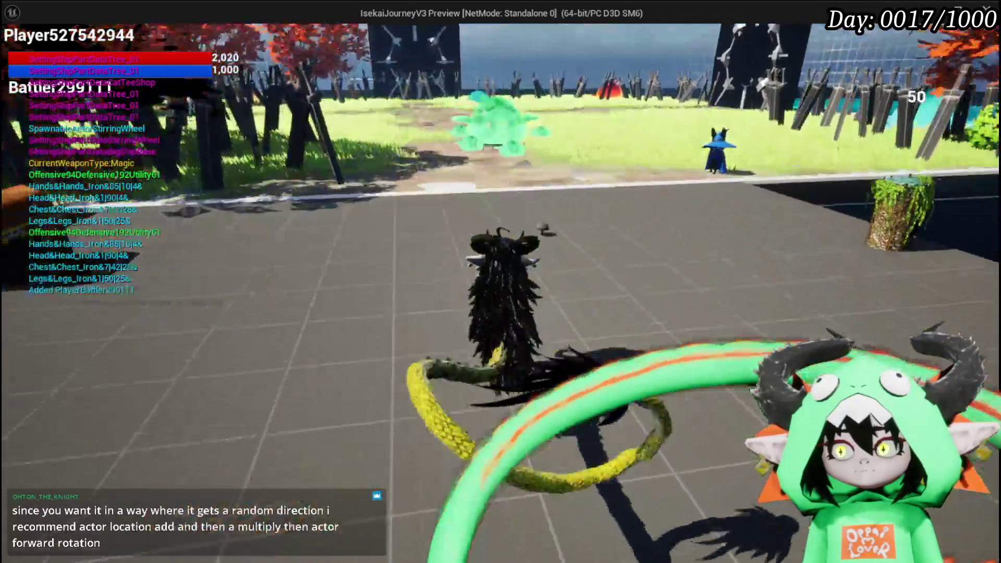
Run at the Slime_Wind enemies and confirm the attack, then open BP_Room_AdventurerGraveyard.
key("w")
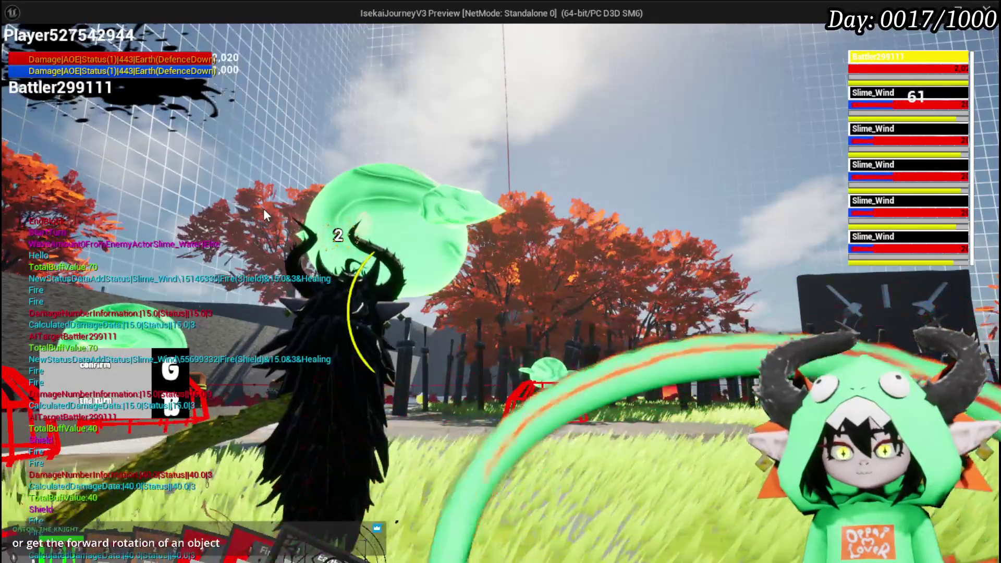
key("g")
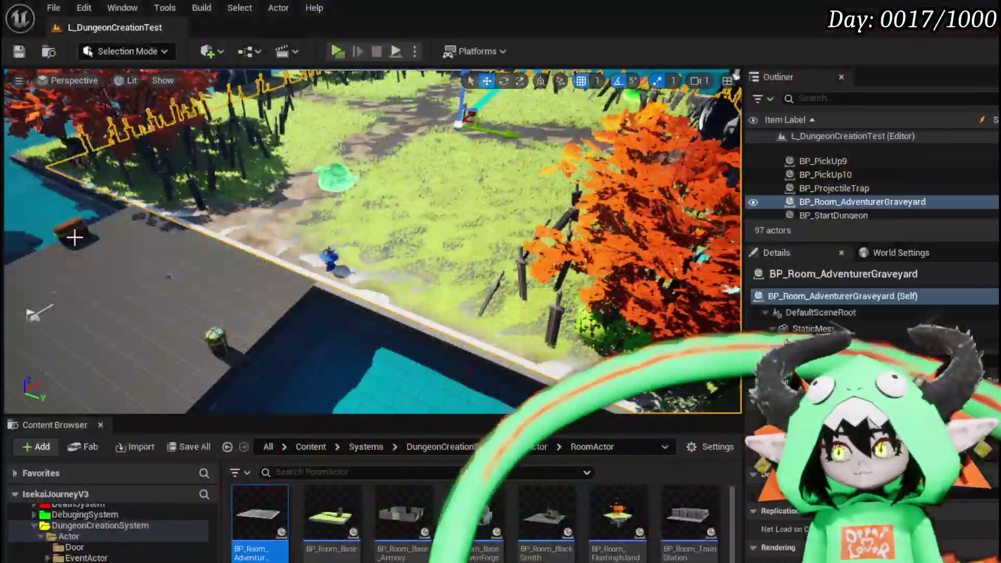
double_click(256, 515)
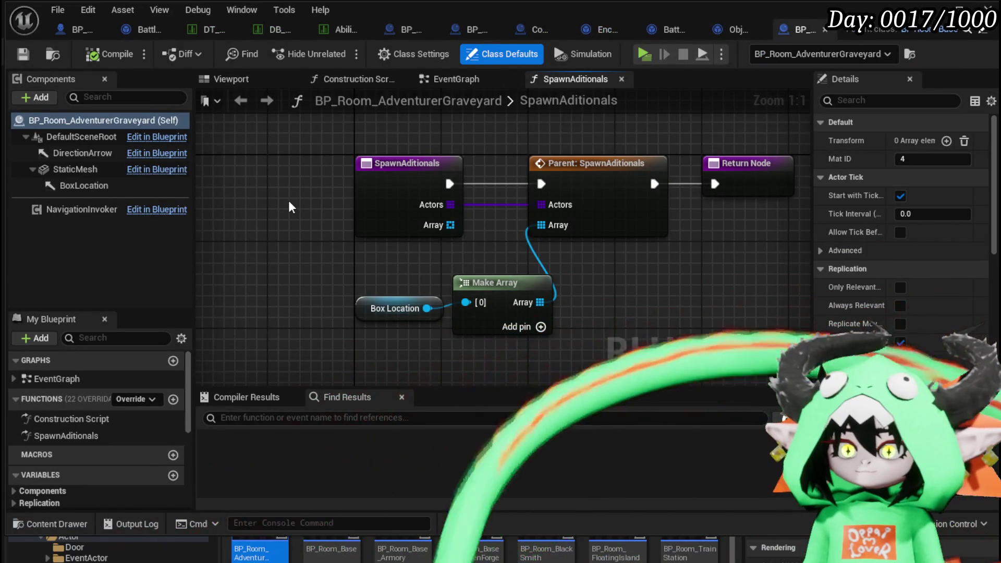
mouse_move(289, 202)
left_mouse_down()
mouse_move(308, 207)
mouse_move(276, 220)
mouse_move(335, 219)
mouse_move(261, 238)
left_mouse_up()
scroll(275, 220, "down", 1)
scroll(329, 220, "down", 1)
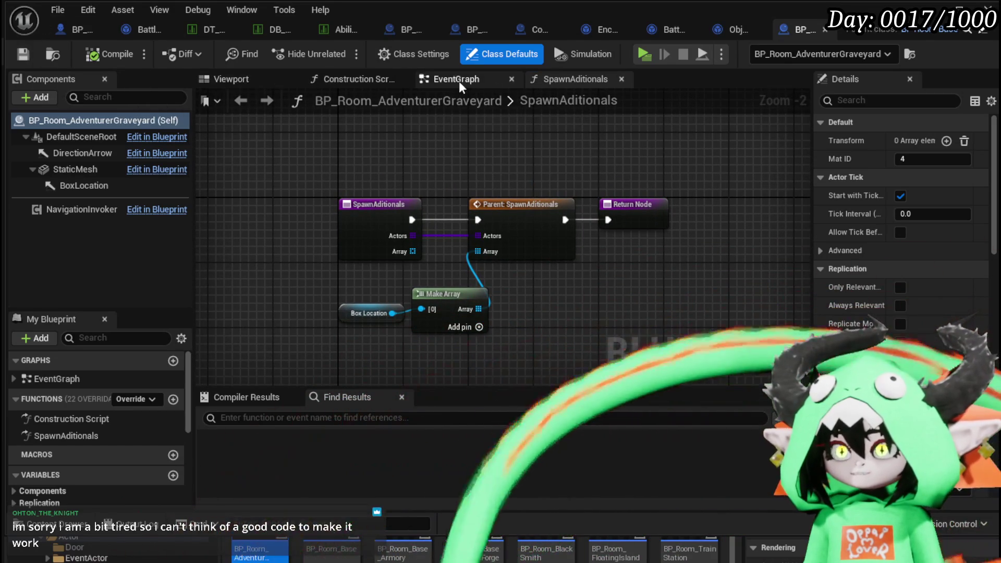
left_click(462, 82)
scroll(315, 149, "down", 1)
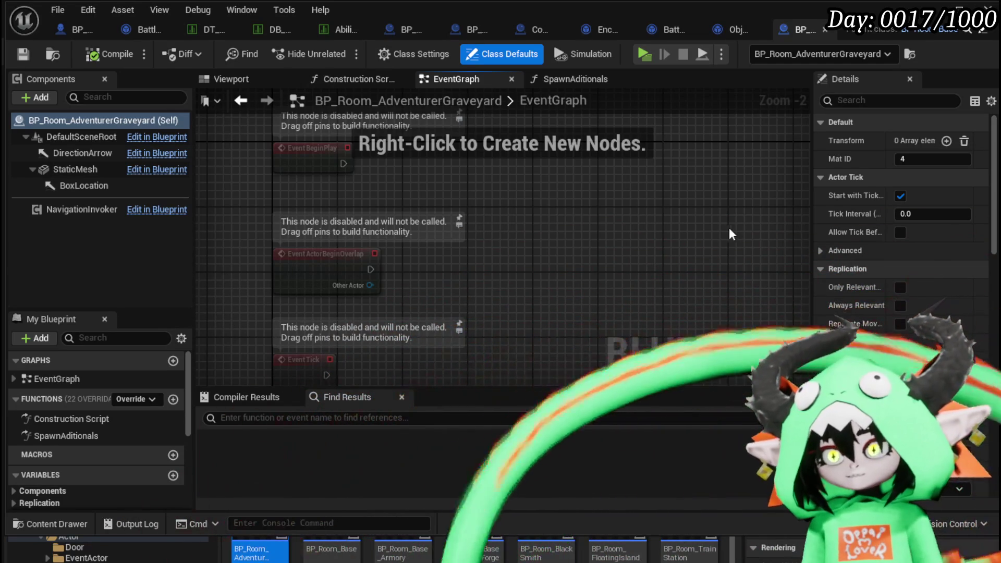
scroll(405, 219, "down", 3)
scroll(284, 245, "up", 2)
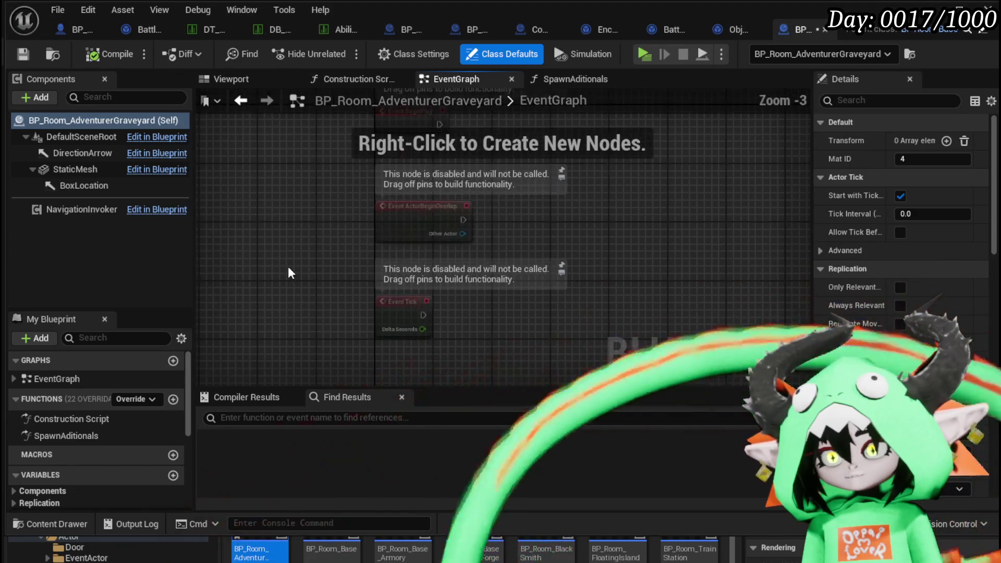
left_click(69, 213)
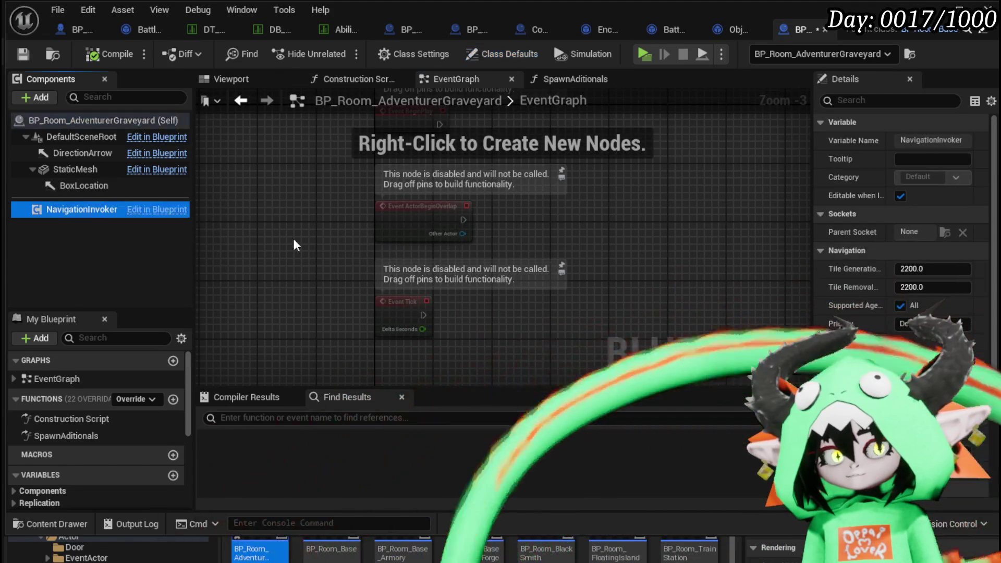
left_click_drag(308, 245, 264, 217)
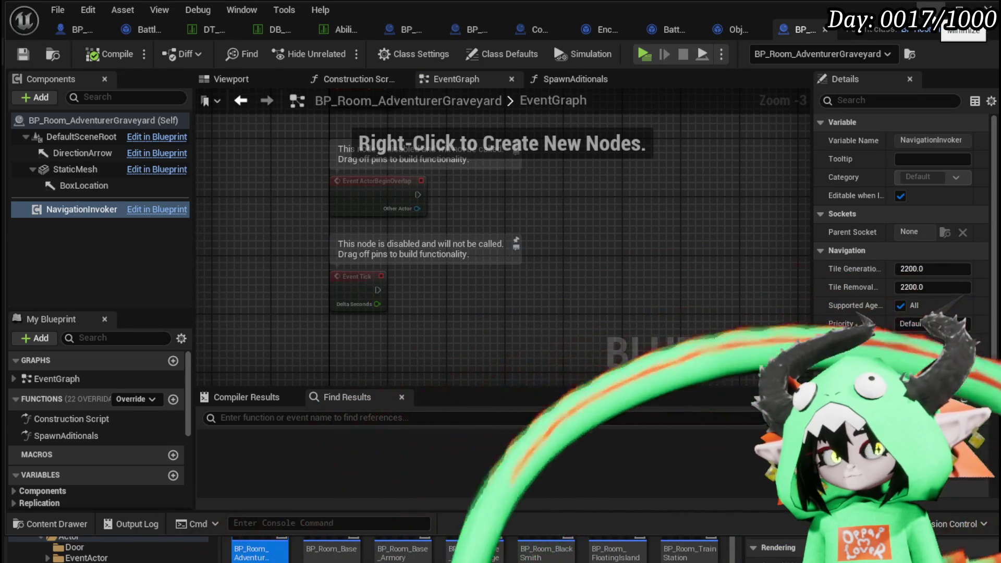
left_click(959, 10)
key("f")
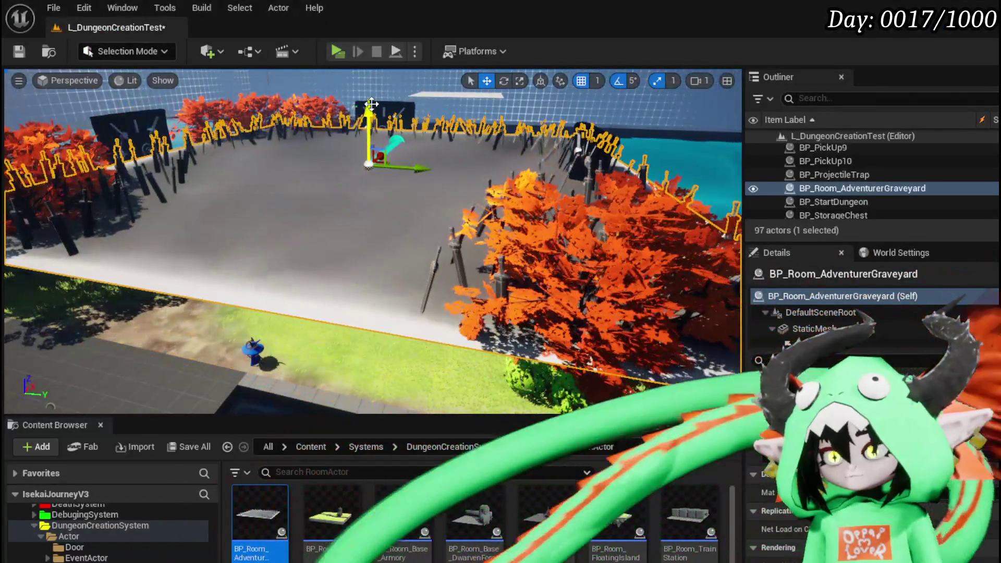
Delete the Adventurer Graveyard room from the level.
key("Delete")
left_click(350, 324)
left_click(287, 388)
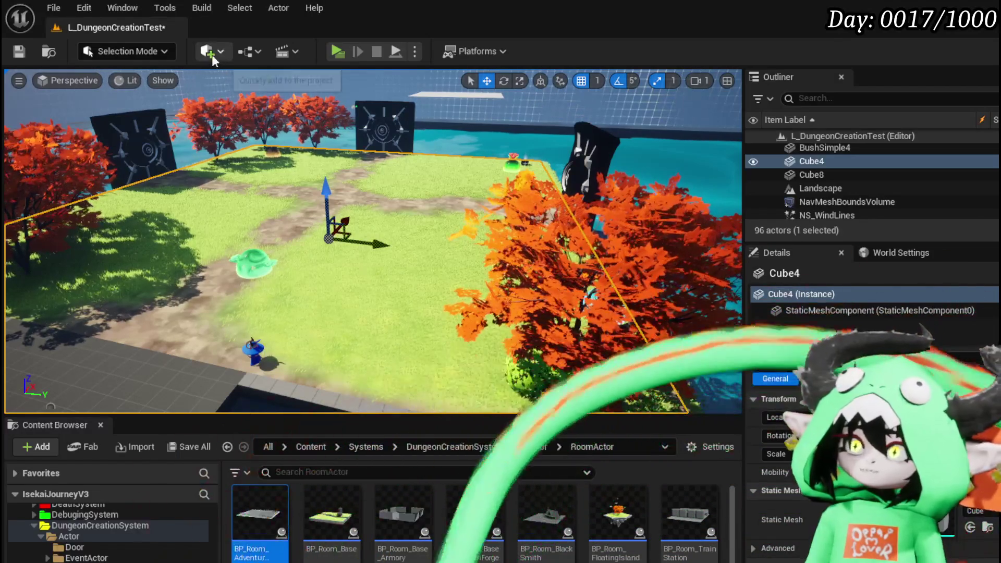
Search Quick Add for nav volumes, then place a fresh BP_Room_AdventurerGraveyard in the level.
left_click(212, 52)
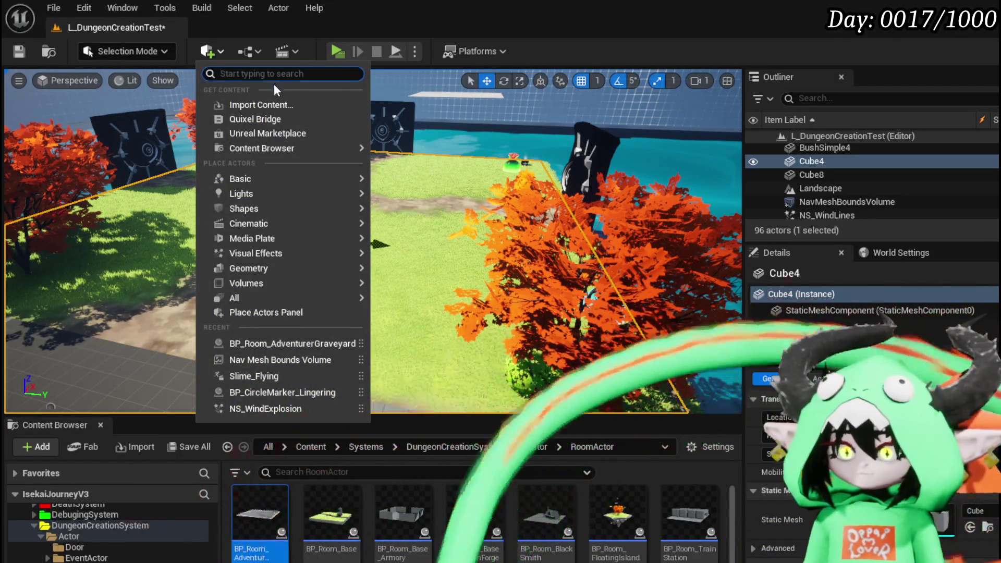
type("nav")
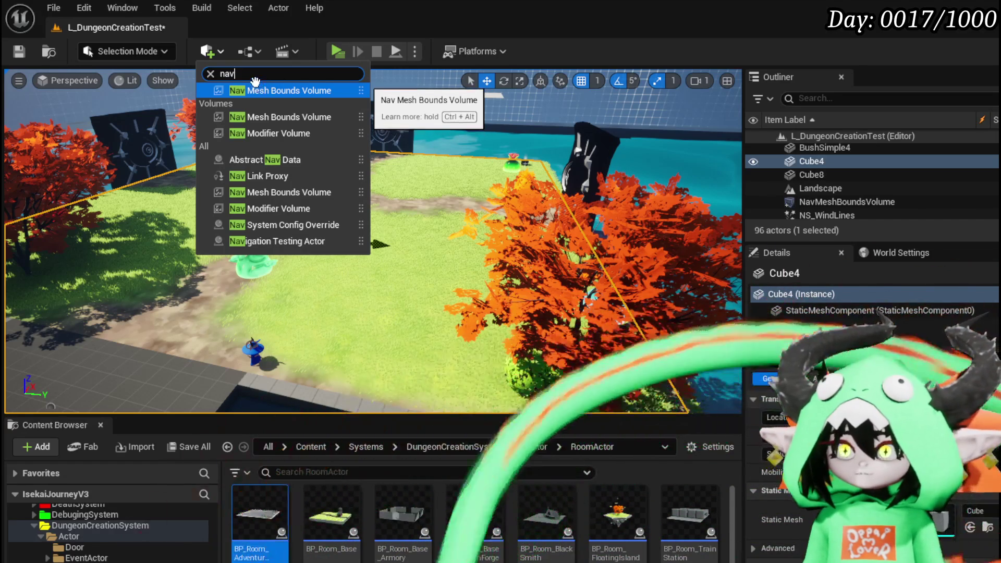
key("BackSpace")
key("BackSpace")
key("BackSpace")
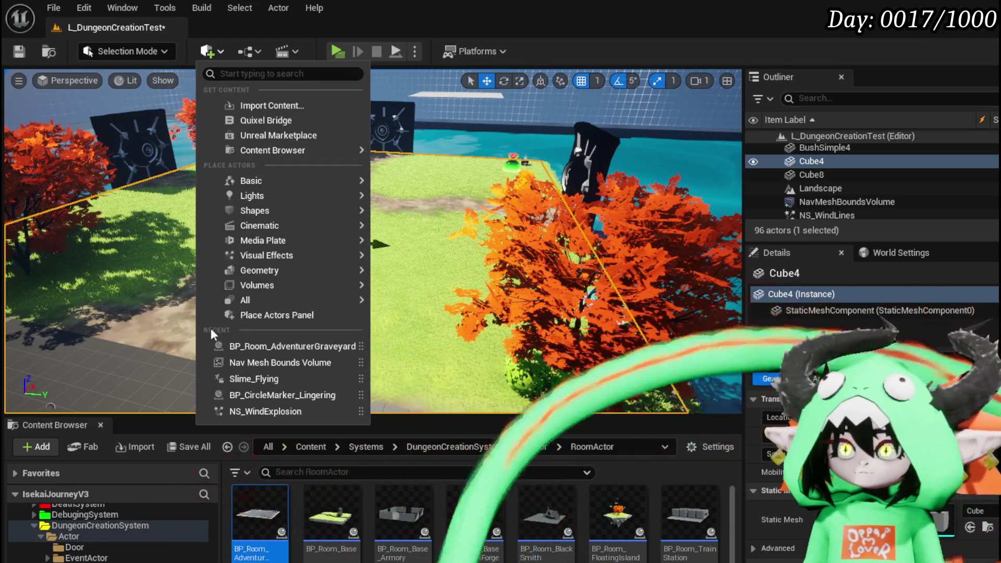
key("Escape")
key("f")
mouse_move(262, 529)
left_mouse_down()
mouse_move(396, 139)
mouse_move(391, 121)
left_mouse_up()
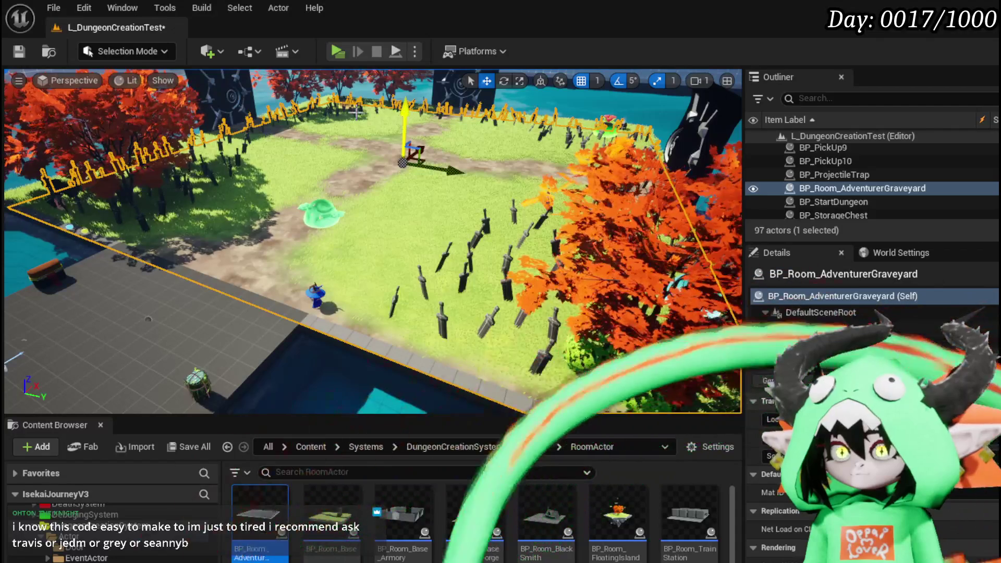
Start the game preview and run the character around the arena.
left_click(333, 50)
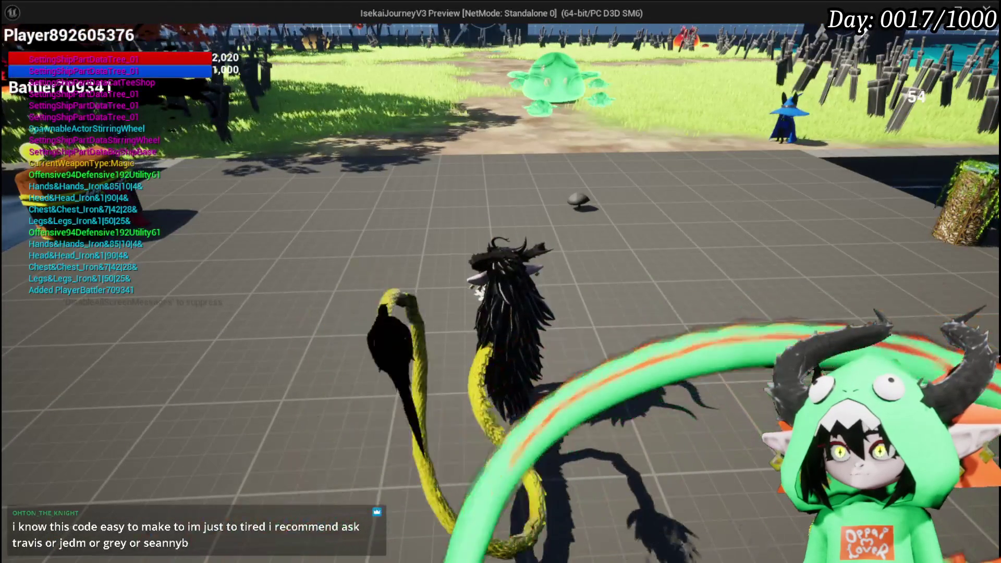
key("w")
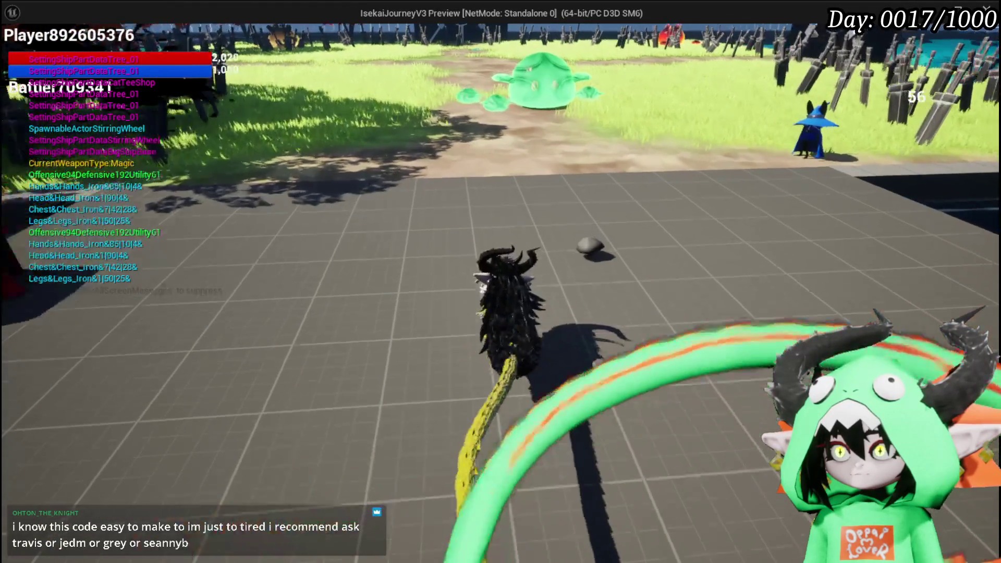
key("w")
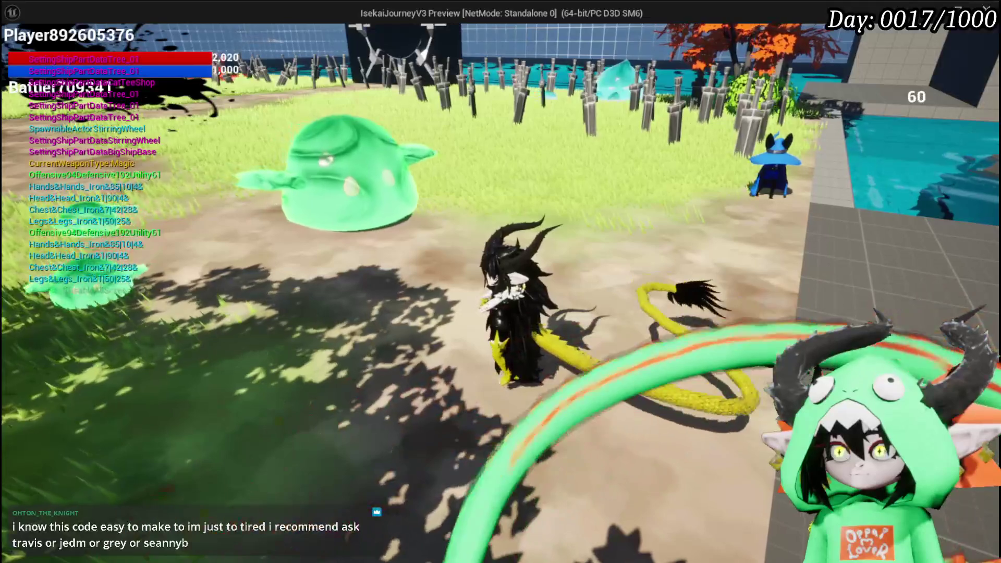
key("w")
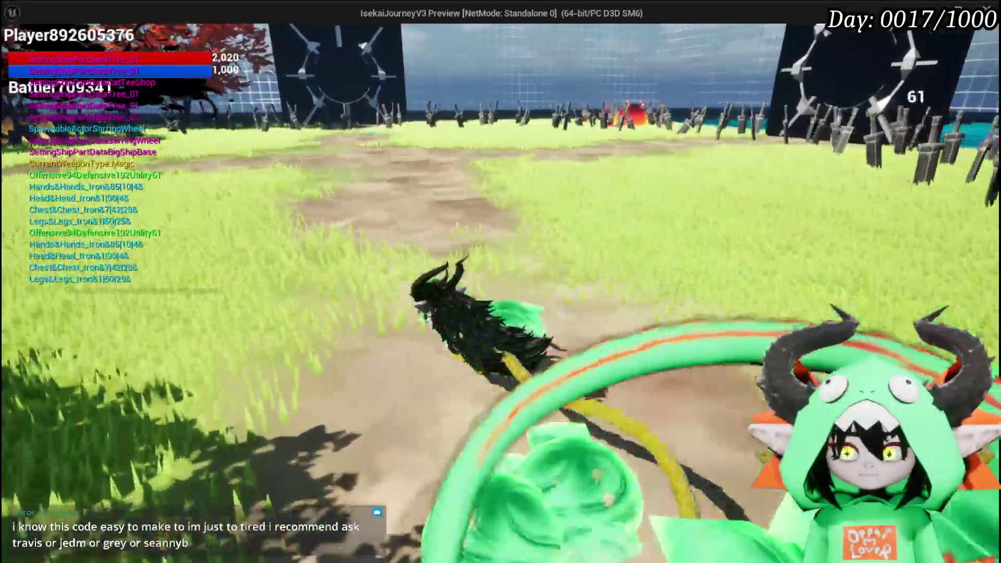
key("w")
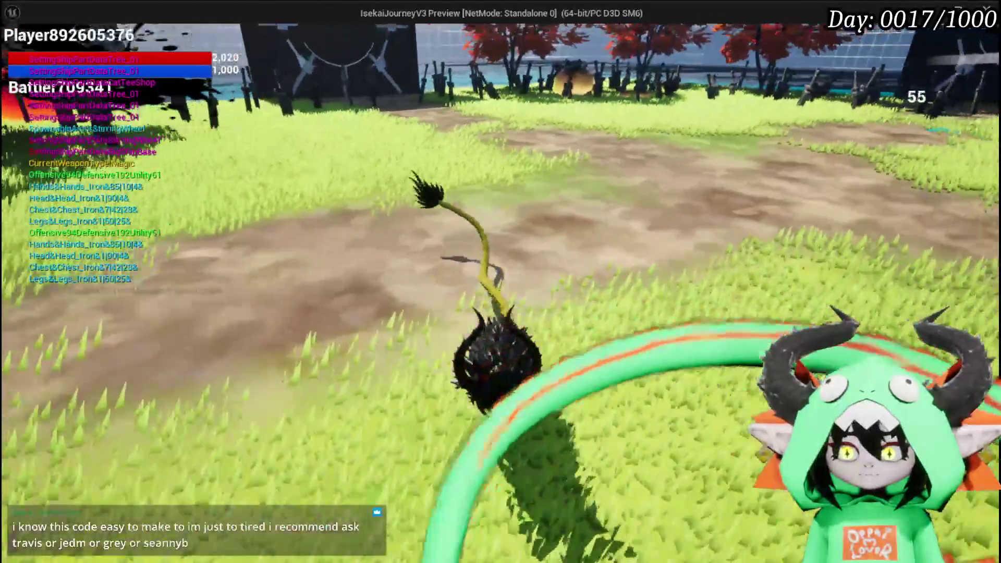
key("w")
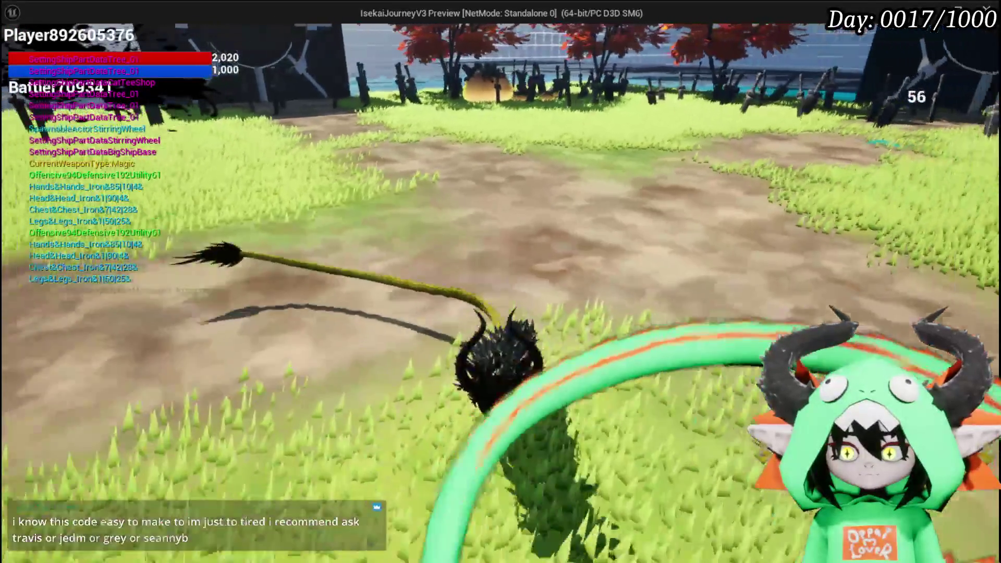
key("w")
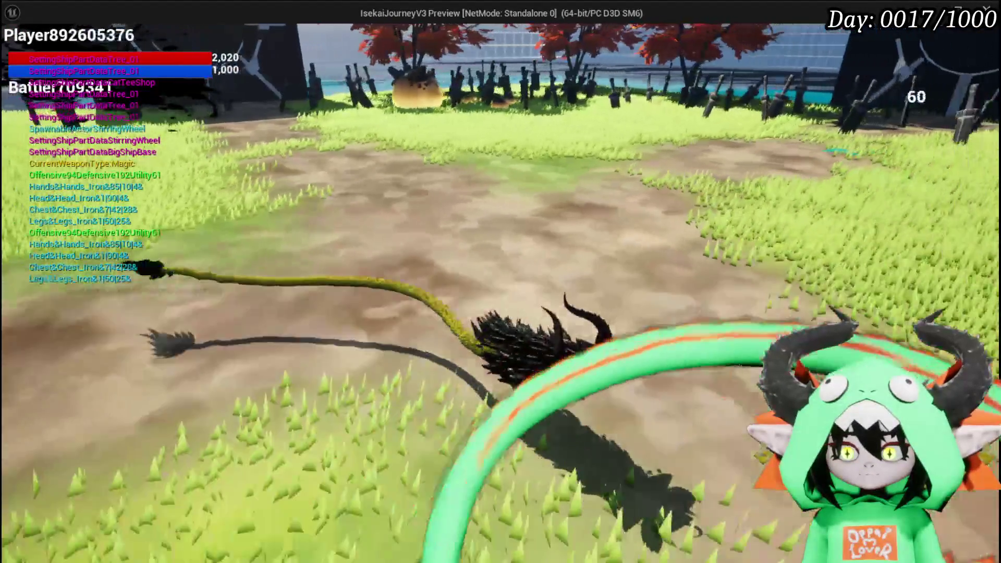
key("w")
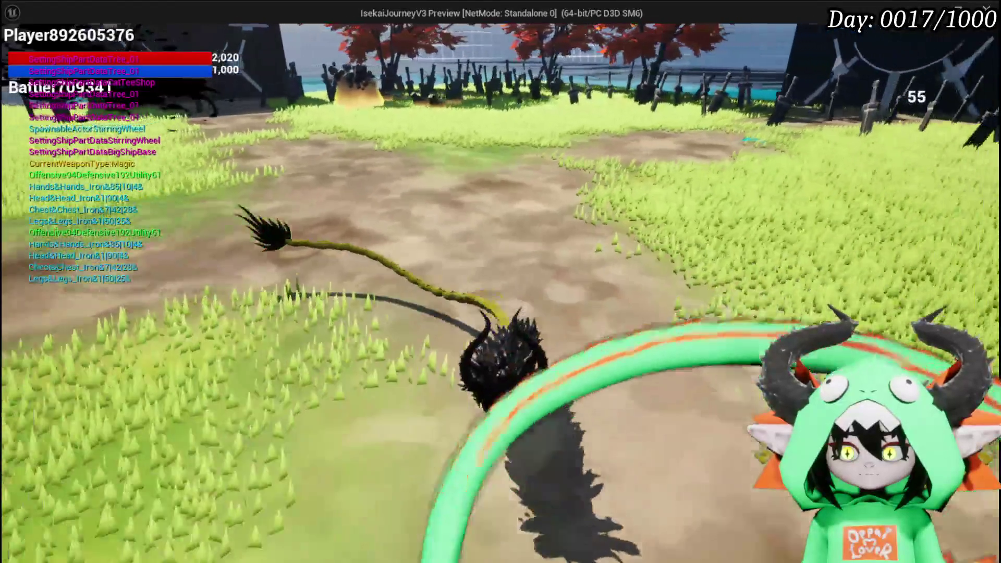
key("w")
key("w")
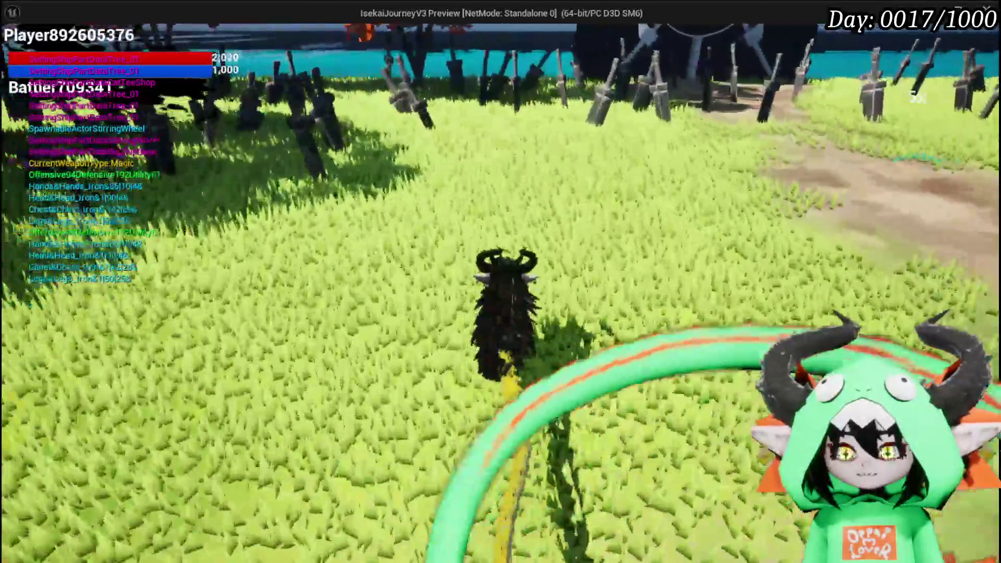
key("w")
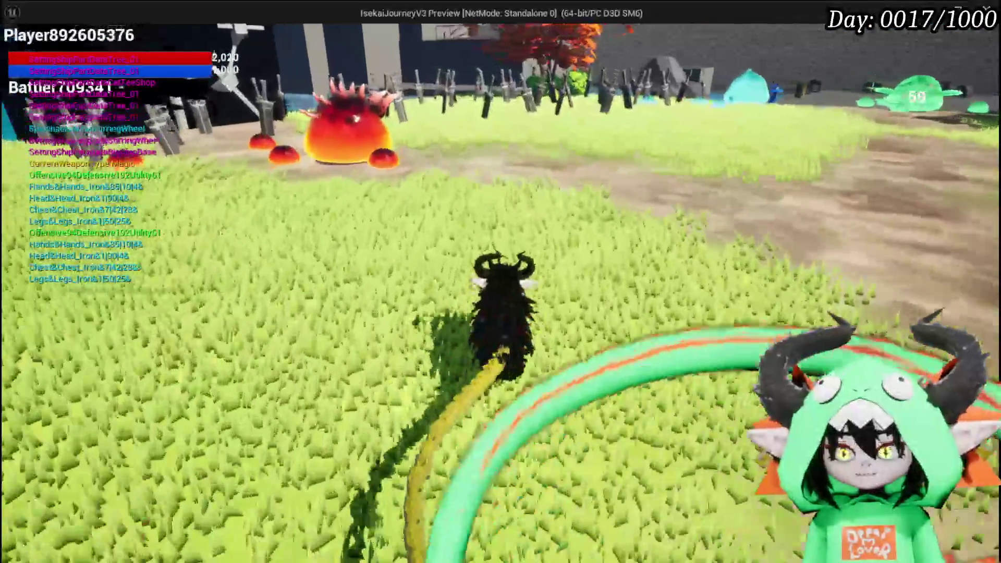
key("w")
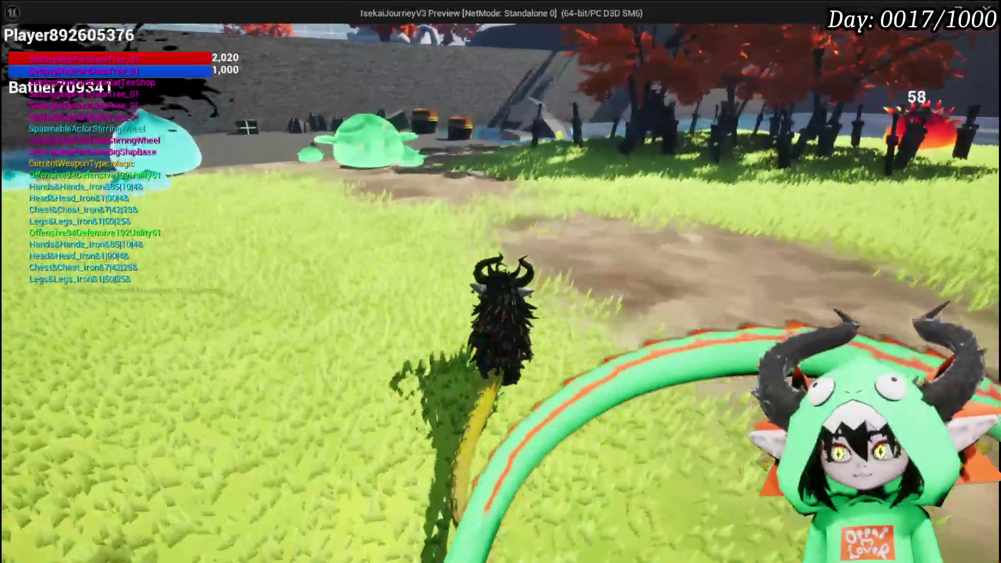
Run through the spiked portal to the slimes and cast a water spell at the big one.
key("w")
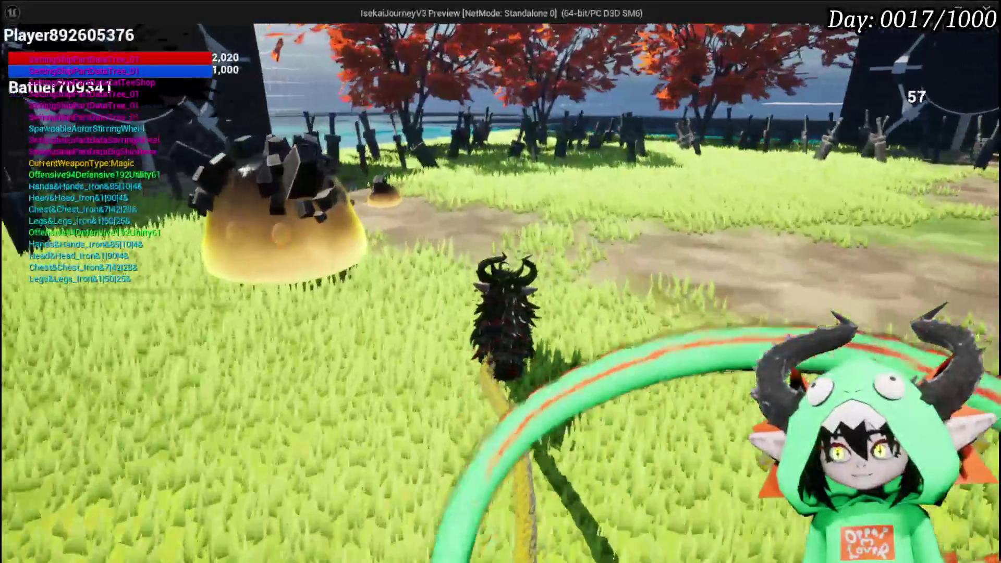
key("w")
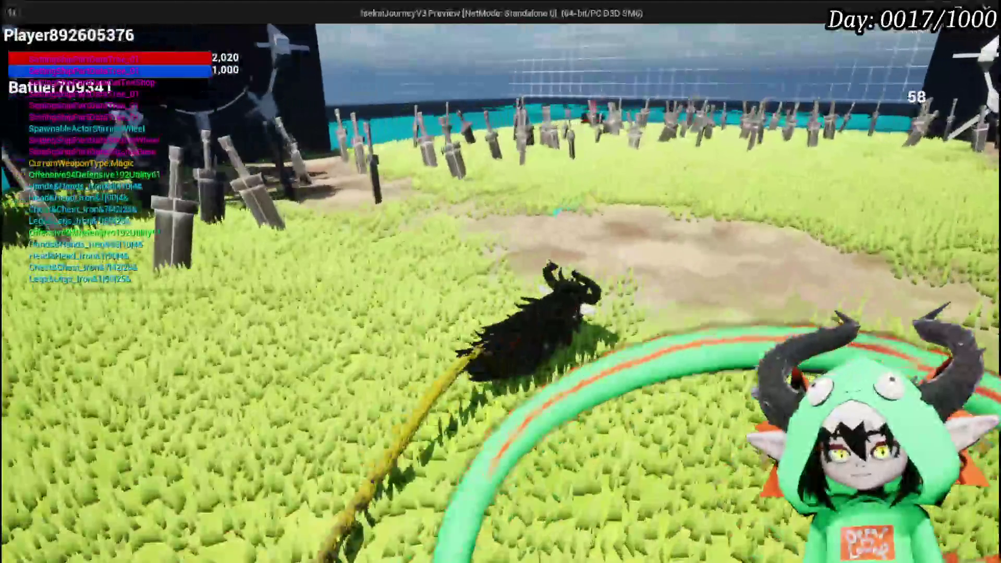
key("w")
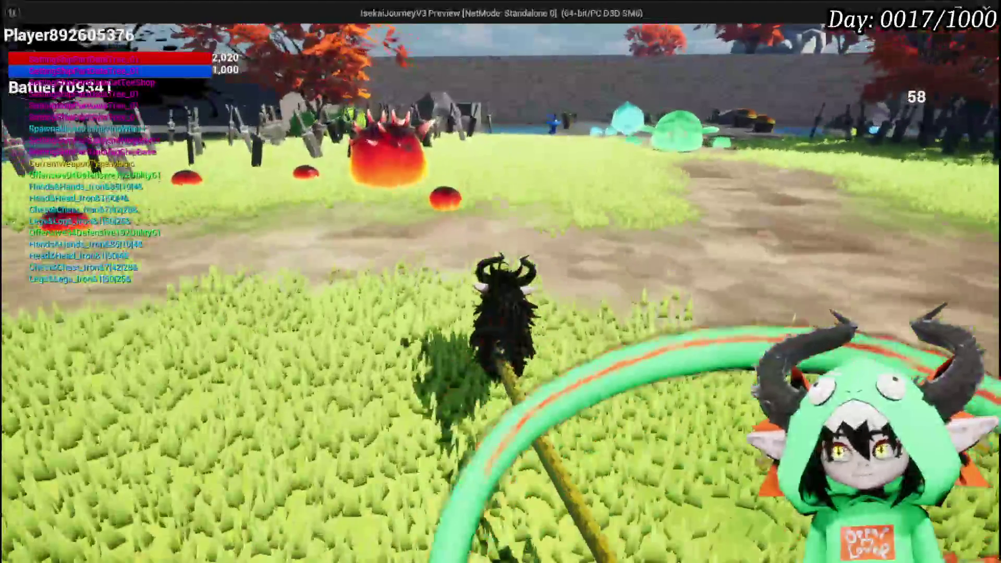
key("w")
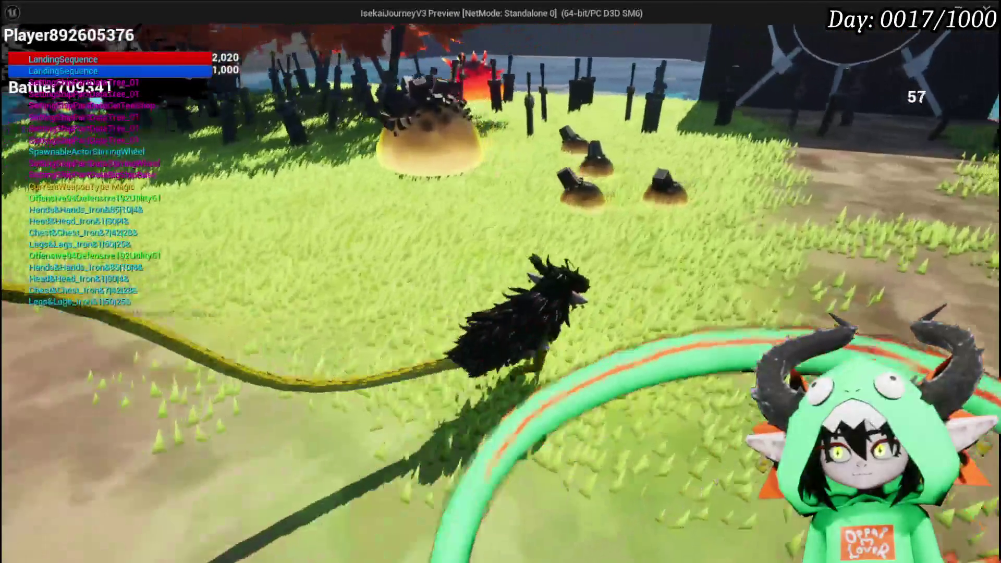
key("w")
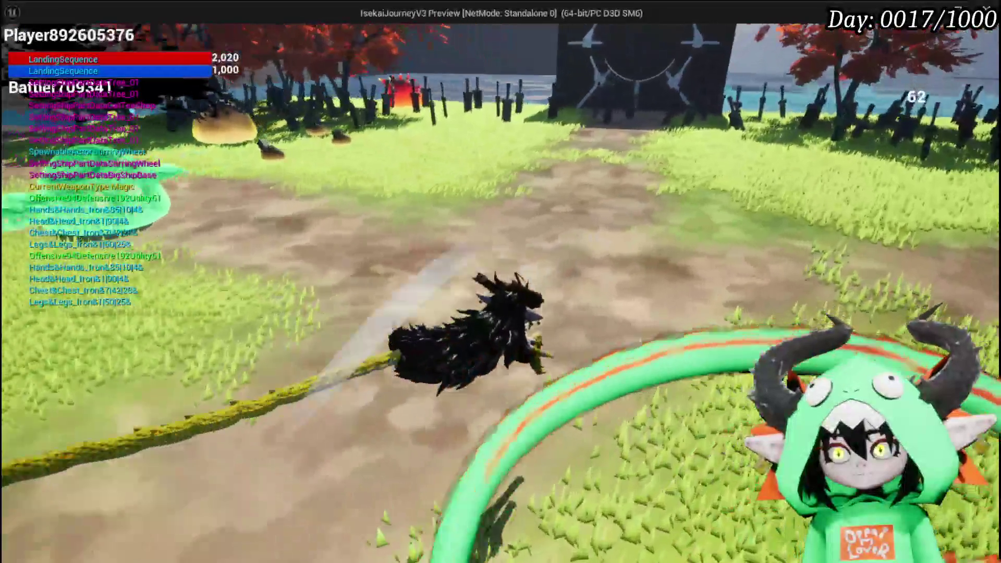
key("w")
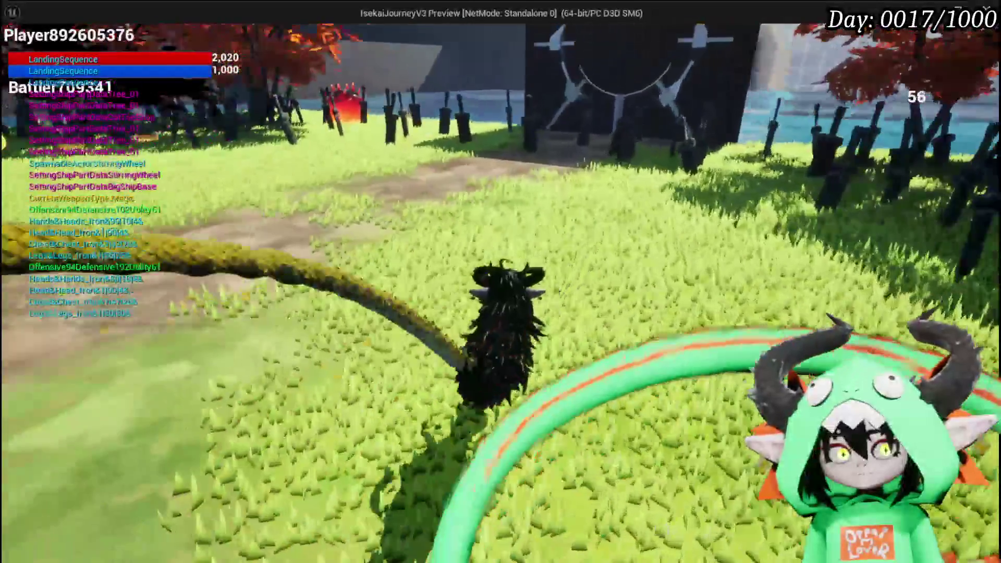
key("w")
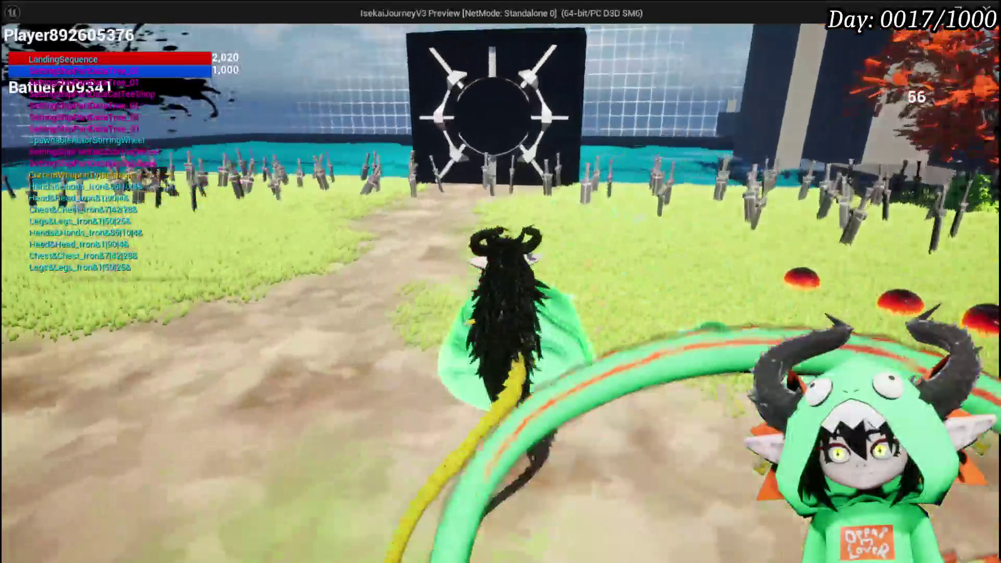
key("w")
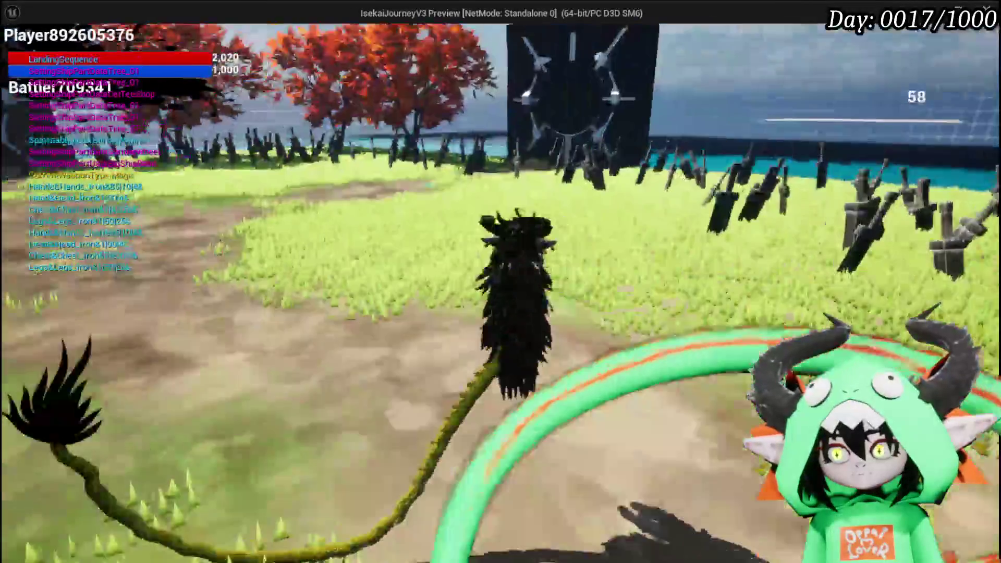
key("w")
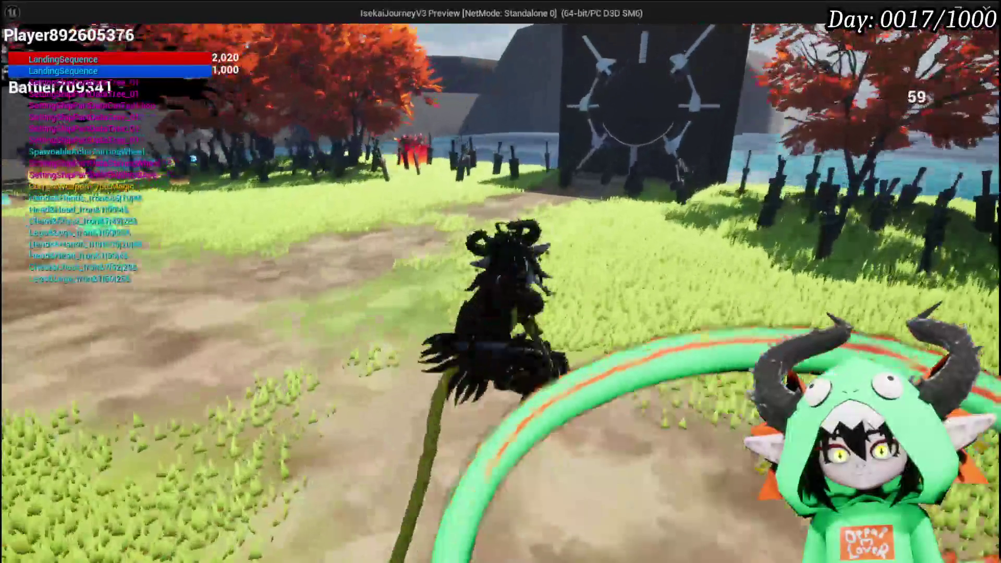
key("w")
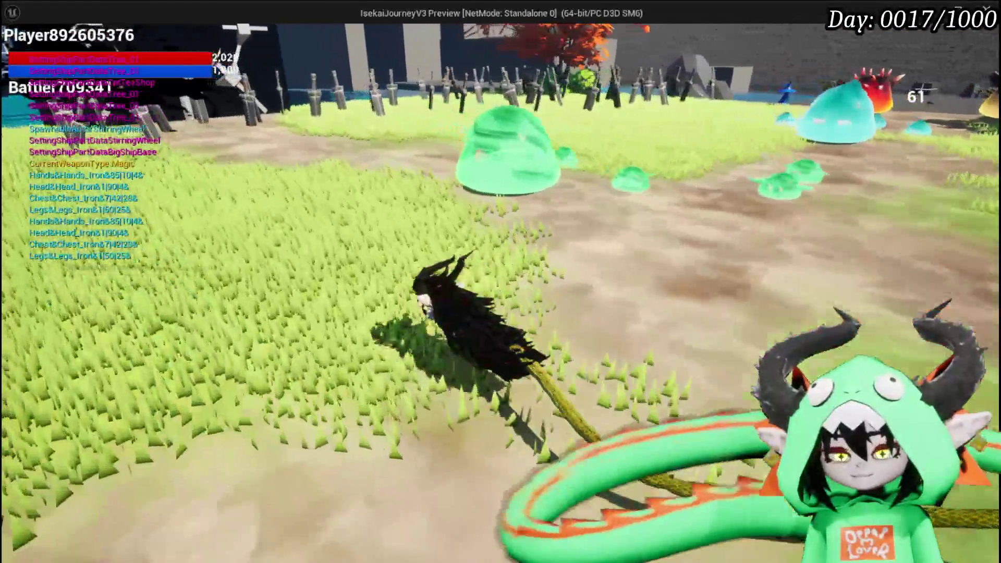
key("w")
left_click(500, 282)
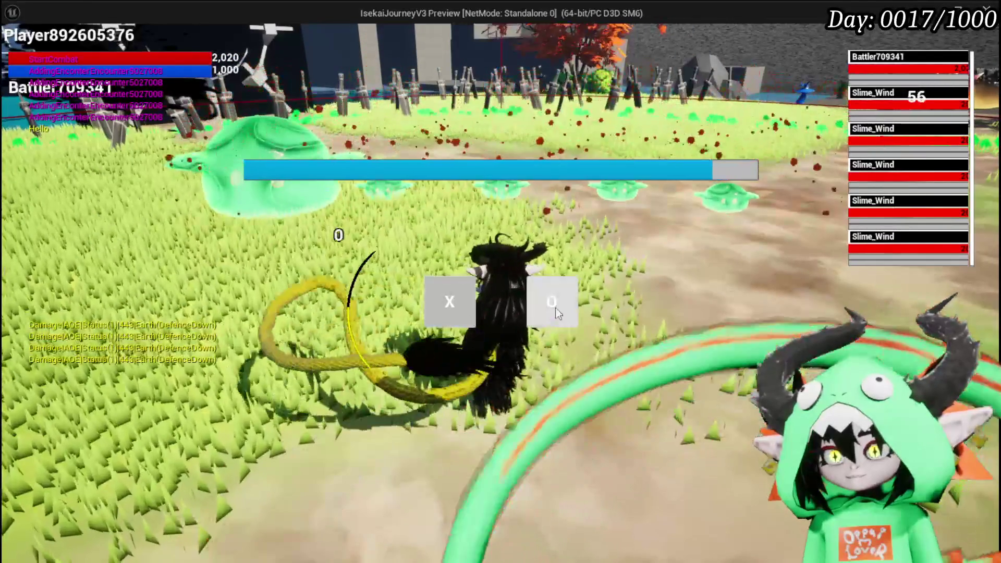
Confirm the battle, fight the Slime_Wind enemies, then stop the play-test.
left_click(538, 287)
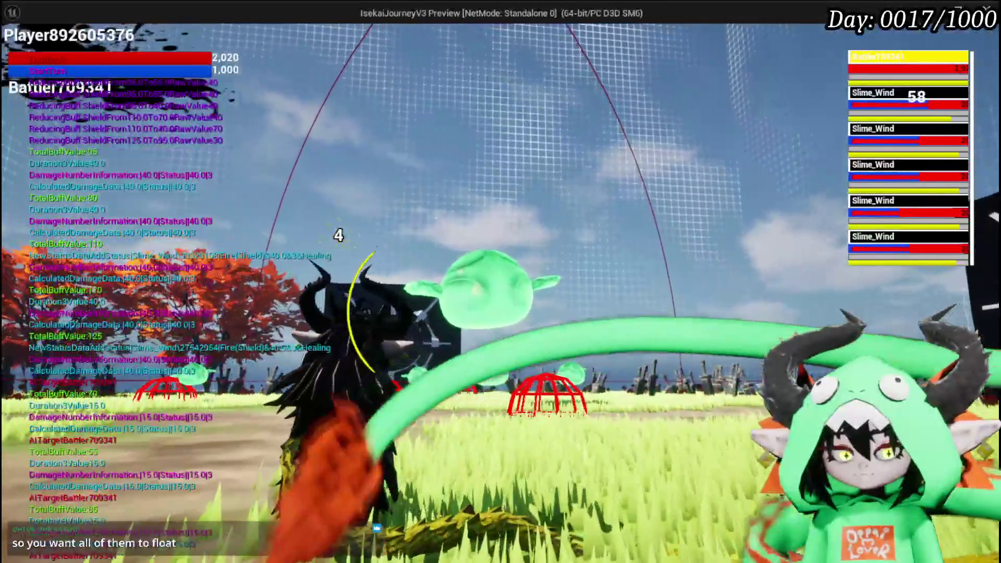
key("Escape")
Save the level, frame the BP_EnemyActor4 slime, and open BP_Room_AdventurerGraveyard's EventGraph.
left_click(26, 52)
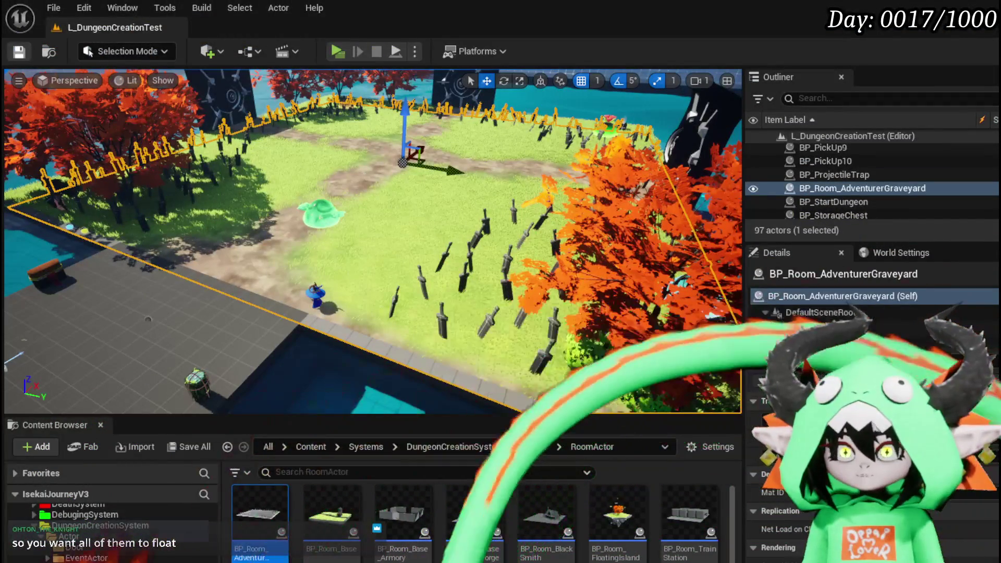
left_click(308, 213)
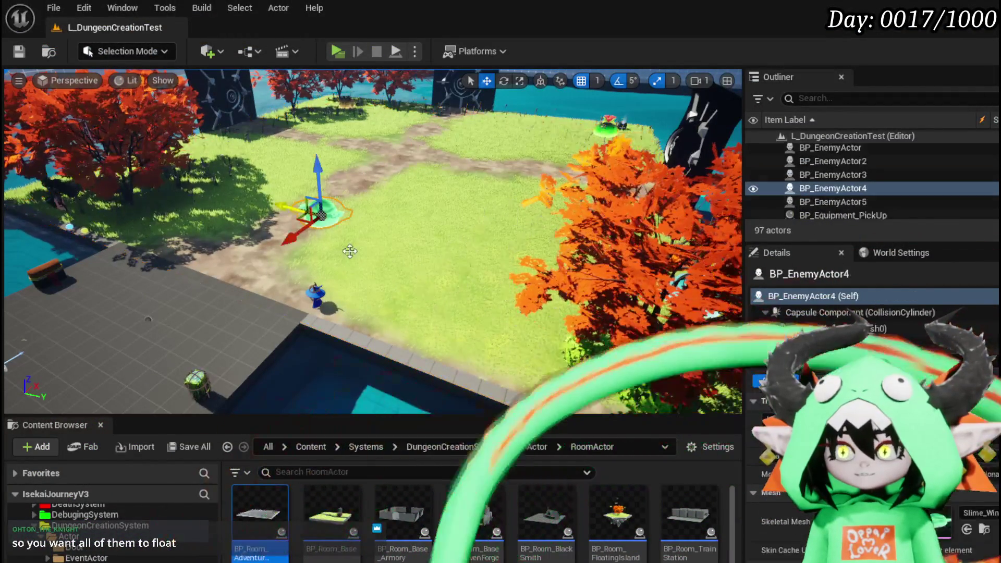
key("f")
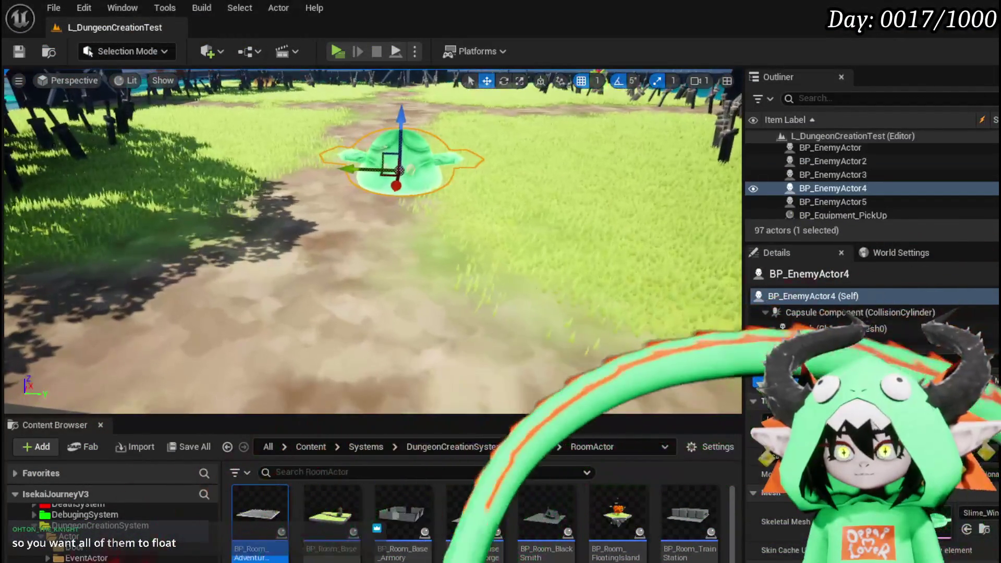
key("ctrl+s")
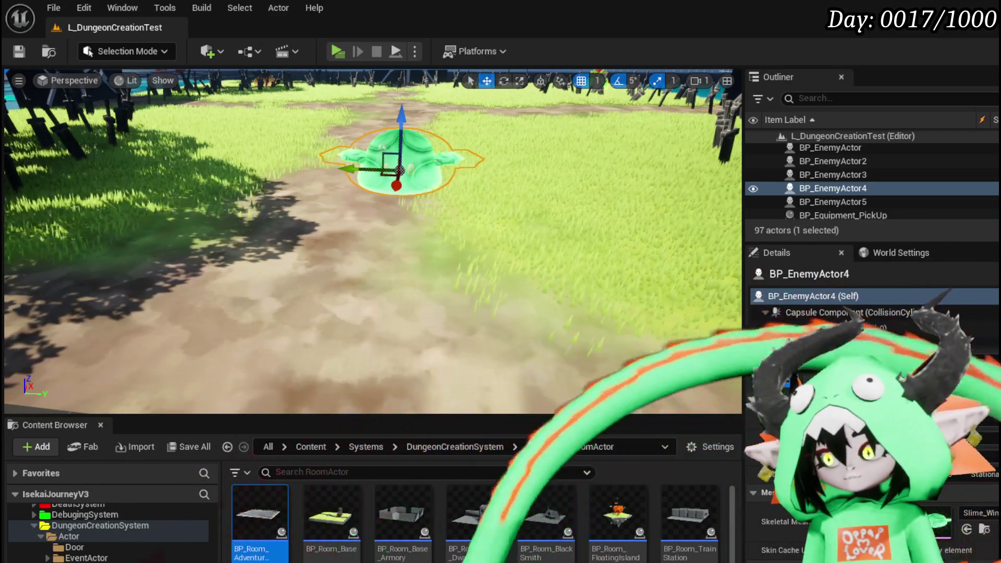
double_click(260, 514)
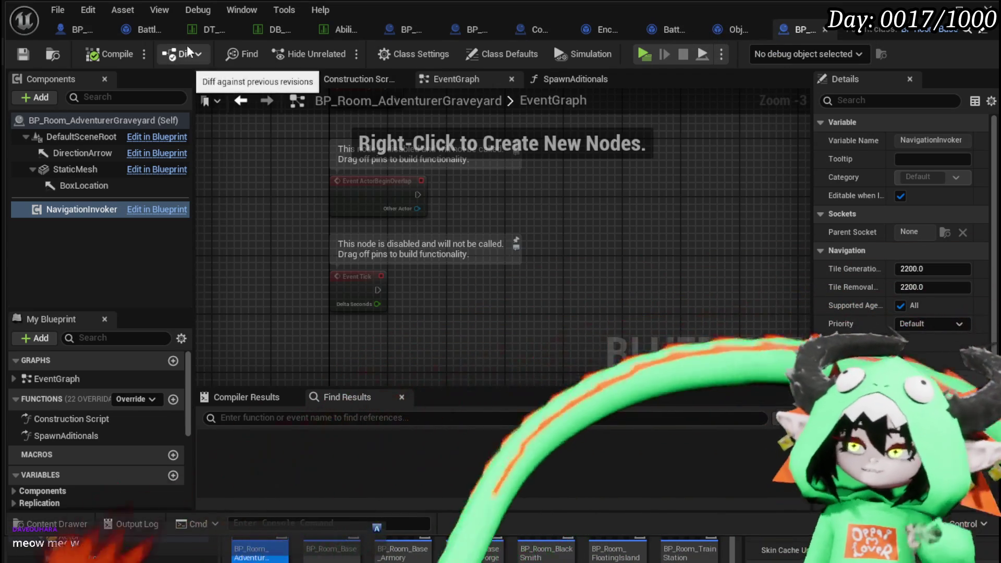
Review Slime_Wind|Normal in DT_BattlerInfo, DB_EnemyMontage and Ability_VFX_DataTable, then view BP_DonutMarker_Child's DamageSequence.
left_click(211, 27)
left_click(288, 34)
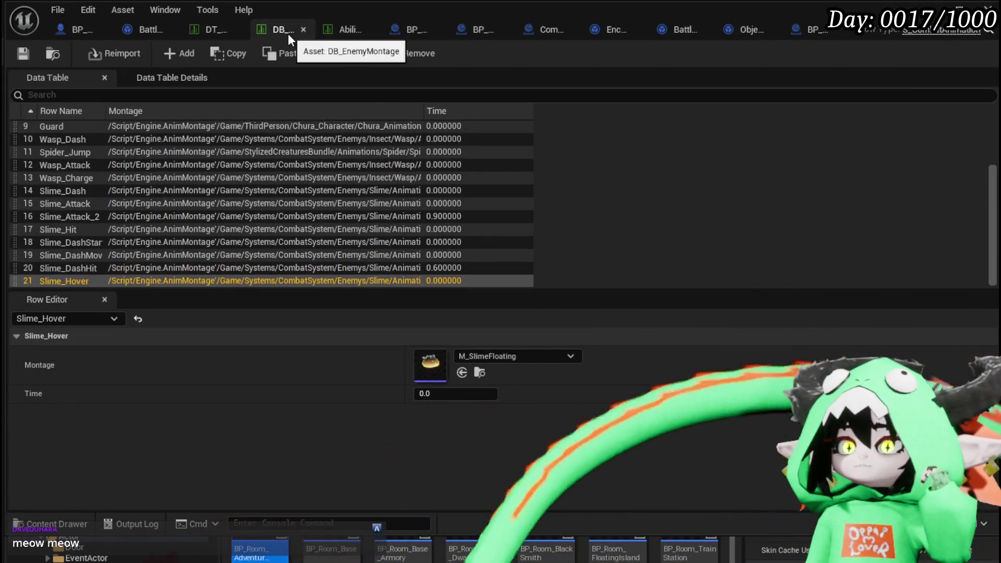
left_click(331, 33)
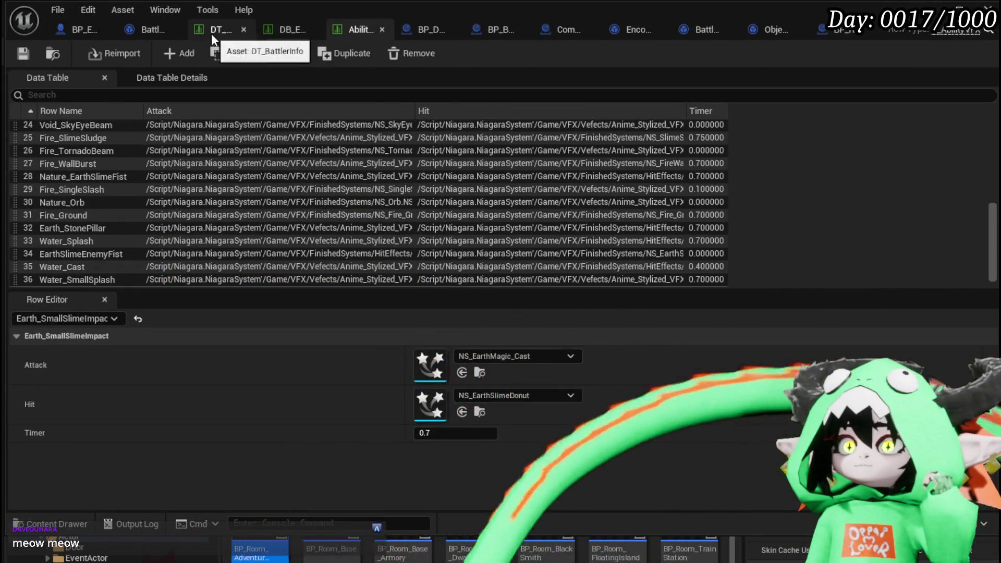
left_click(211, 31)
scroll(678, 339, "down", 1)
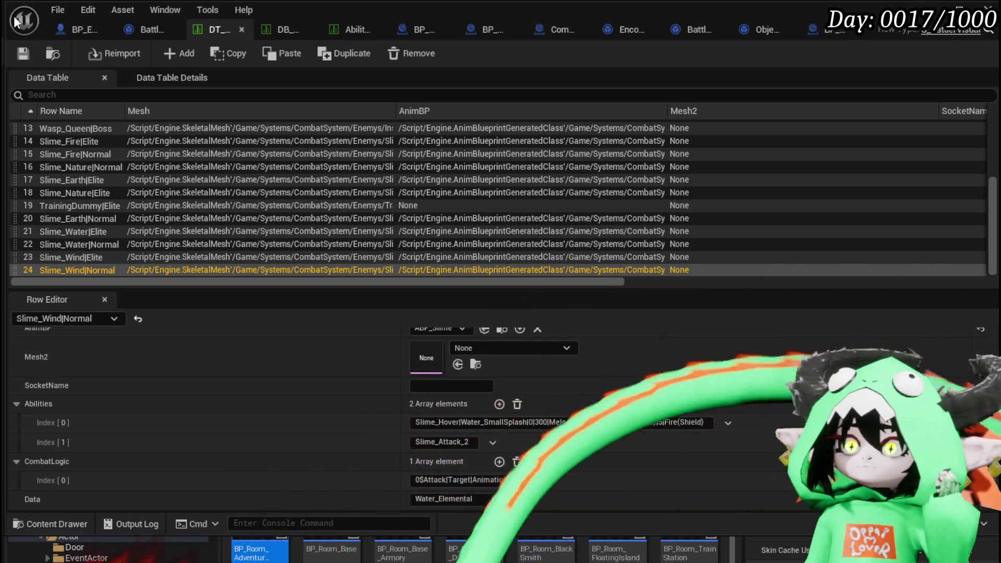
left_click(286, 29)
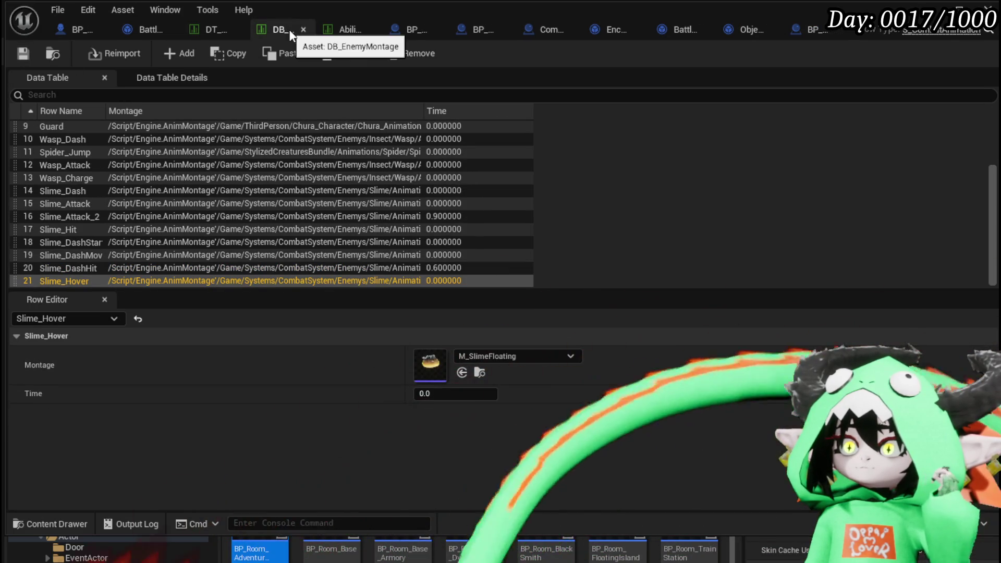
left_click(337, 35)
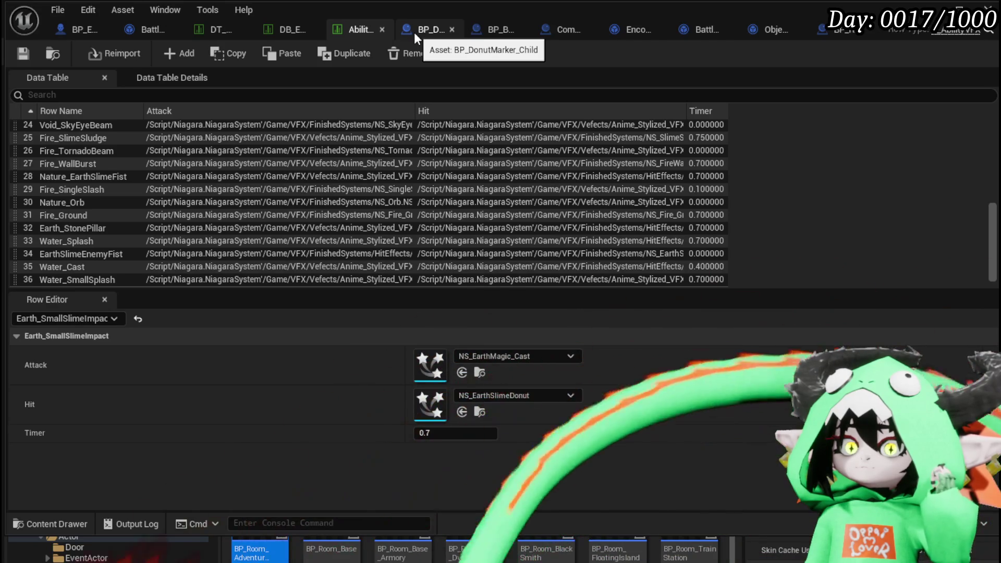
left_click(415, 32)
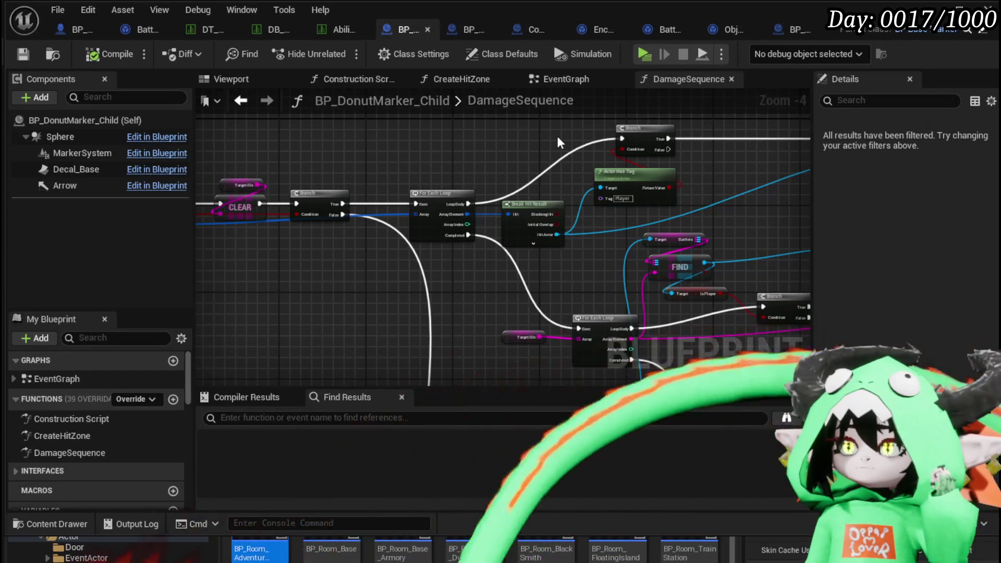
Check BP_BaseMarker, Combat_Manager and BattlerAI_Object graphs, then view BP_EnemyBattler's EventGraph.
left_click(472, 28)
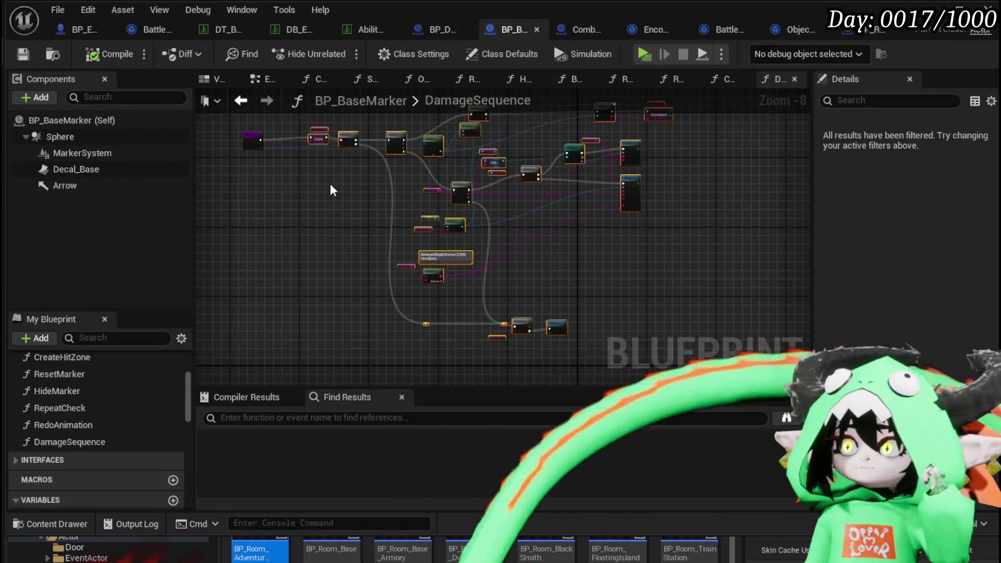
left_click(574, 29)
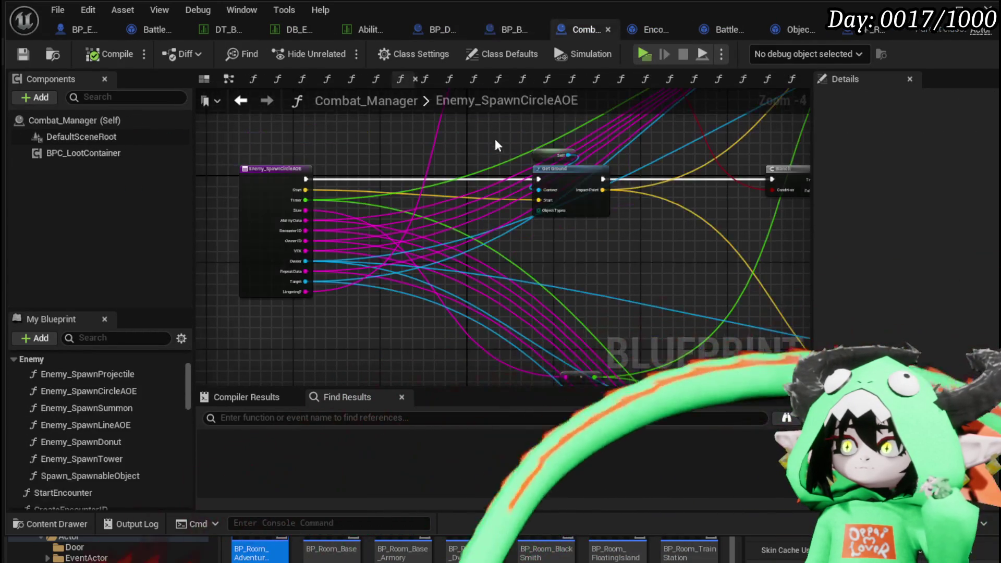
left_click(155, 31)
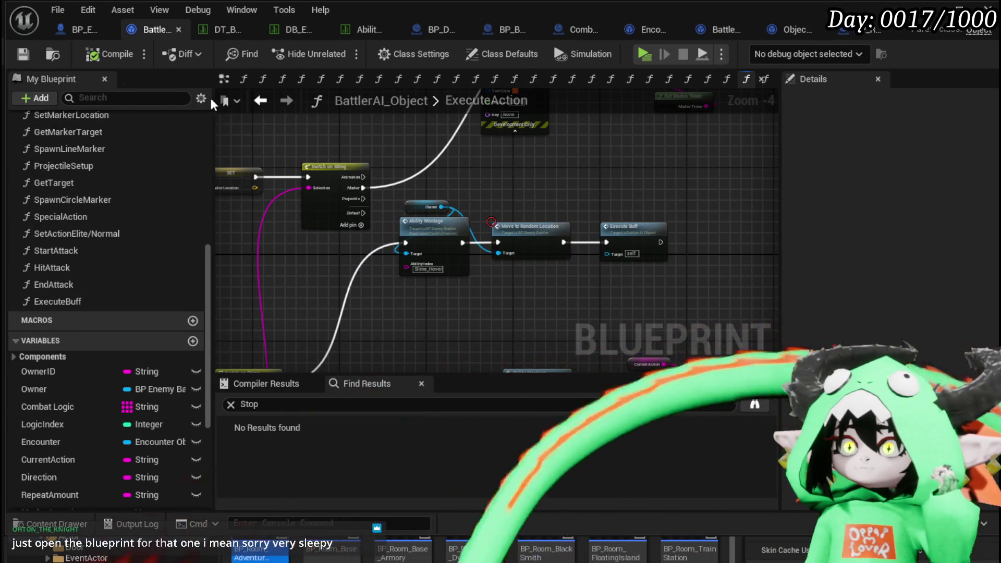
left_click(77, 30)
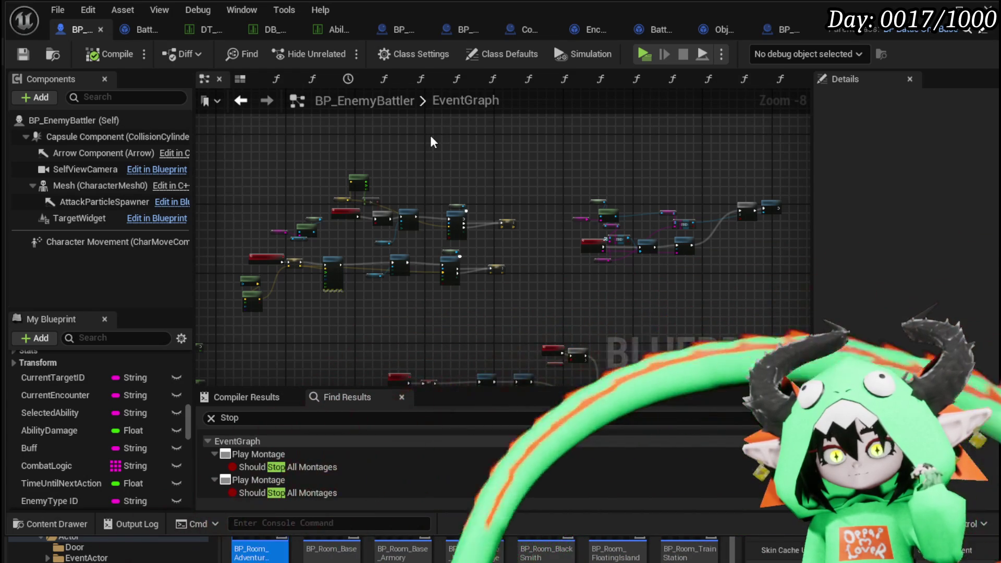
Inspect BP_EnemyBattler's ResumeMovement nodes, then return to BattlerAI_Object's ExecuteAction graph.
scroll(369, 188, "up", 4)
left_click_drag(495, 150, 521, 283)
scroll(492, 264, "up", 2)
left_click_drag(496, 236, 563, 168)
scroll(616, 248, "down", 4)
scroll(466, 264, "up", 1)
scroll(531, 174, "down", 2)
scroll(518, 188, "down", 1)
mouse_move(519, 188)
left_mouse_down()
mouse_move(525, 169)
mouse_move(514, 145)
left_mouse_up()
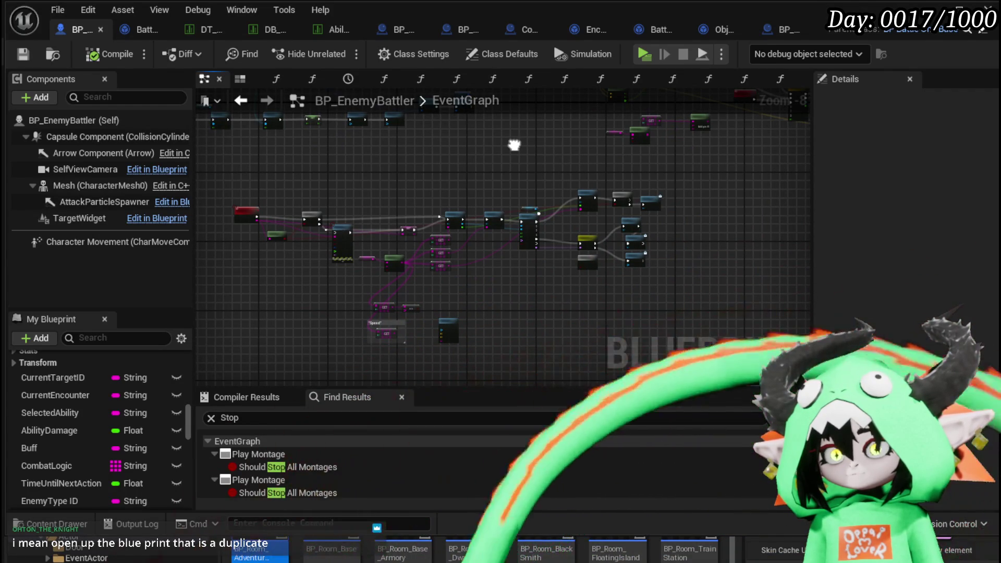
scroll(530, 293, "down", 1)
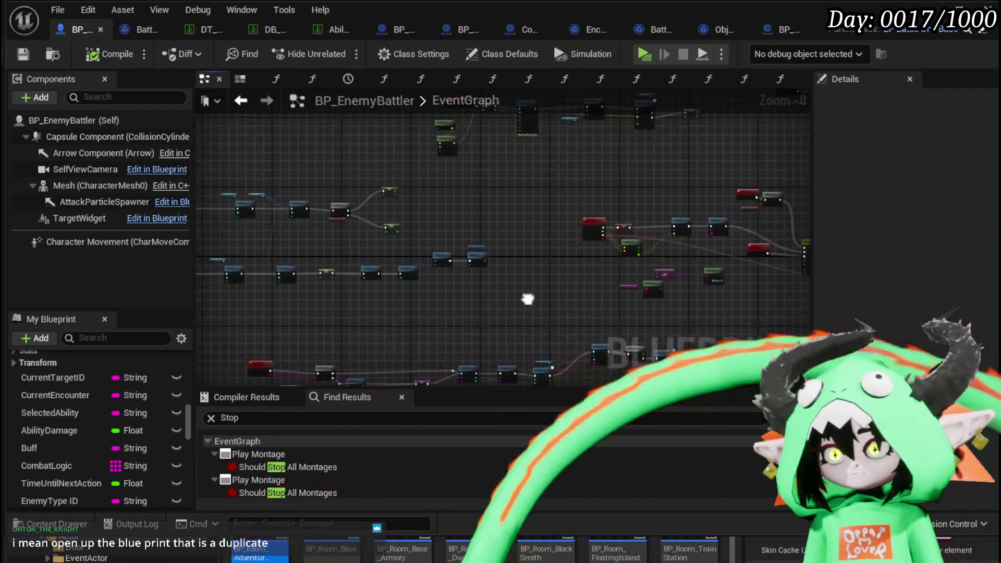
scroll(537, 216, "up", 4)
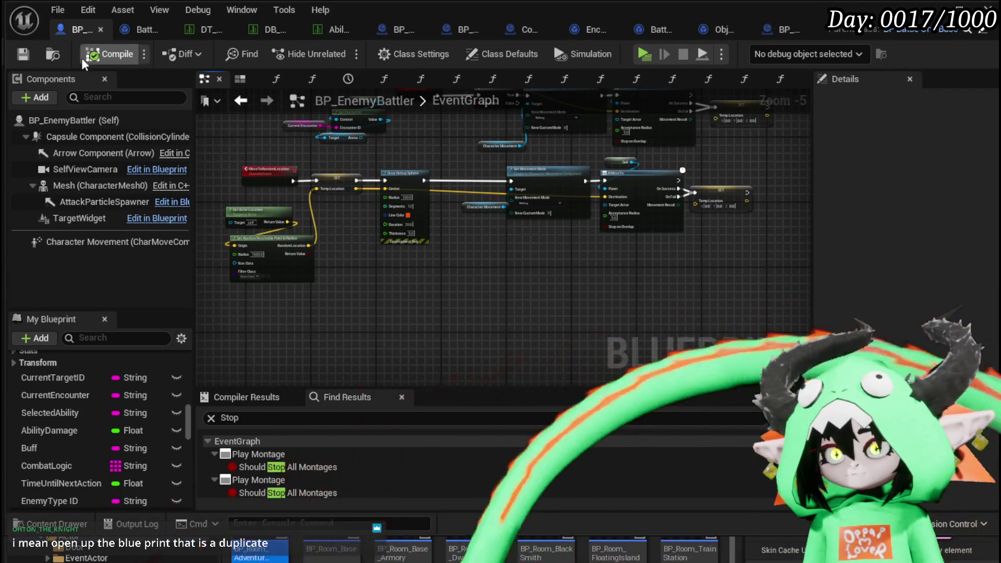
left_click(129, 30)
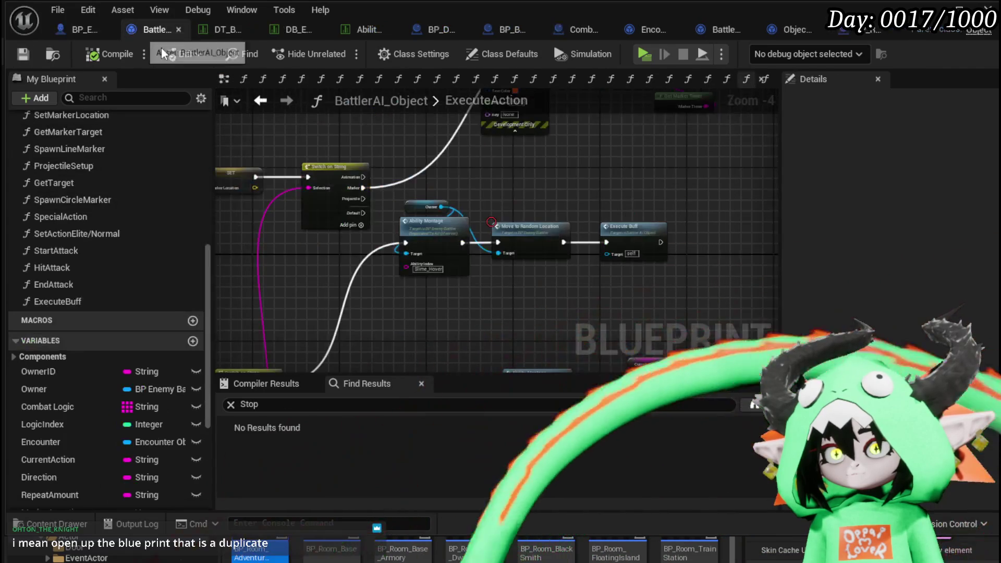
Wire Ability Montage straight into Execute Buff and move Move to Random Location and Owner out of the chain.
scroll(543, 189, "up", 3)
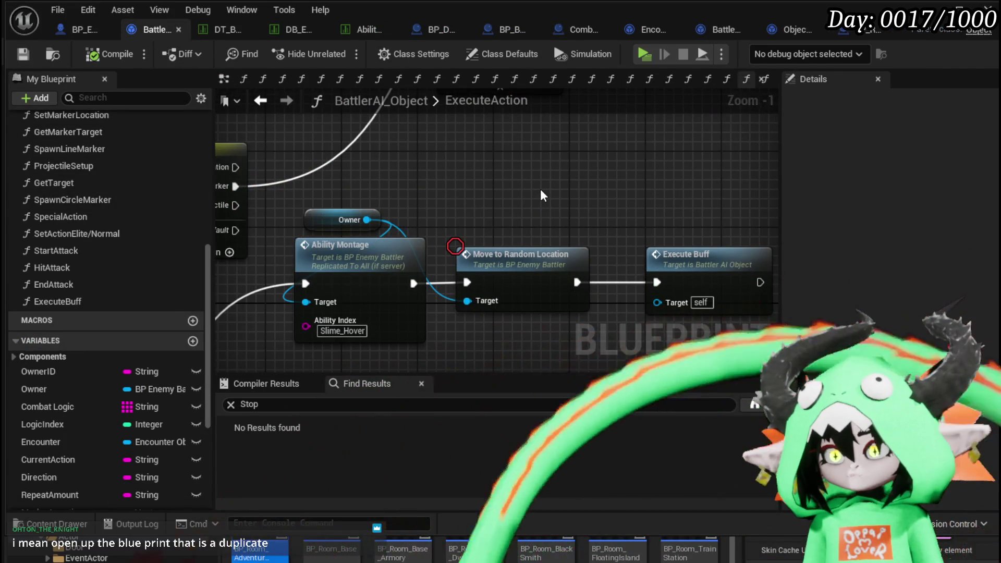
left_click_drag(313, 213, 481, 201)
left_click_drag(577, 282, 658, 282)
left_click_drag(494, 334, 540, 205)
left_click_drag(507, 266, 526, 191)
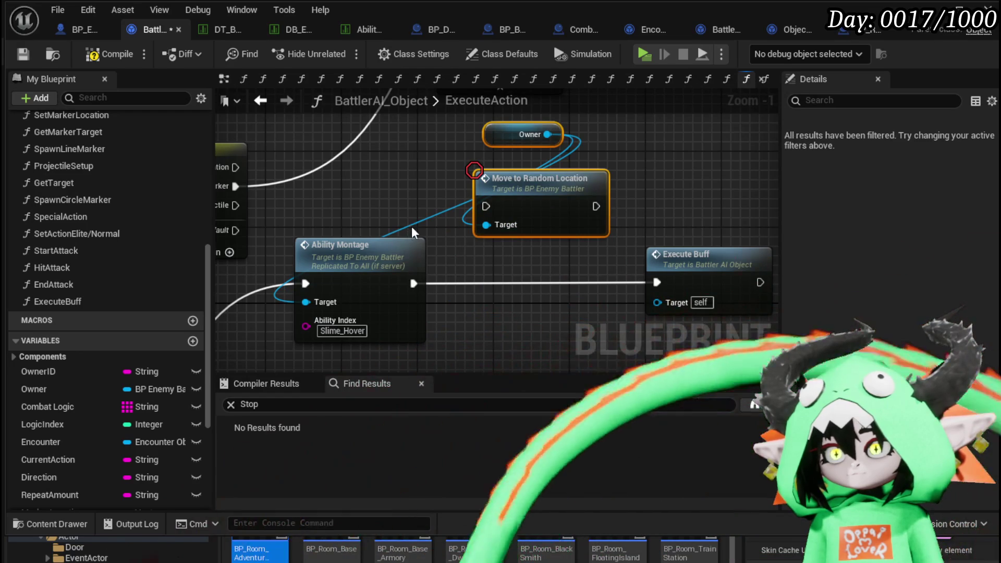
left_click(424, 195)
left_click_drag(424, 196, 544, 181)
left_click_drag(496, 230, 649, 232)
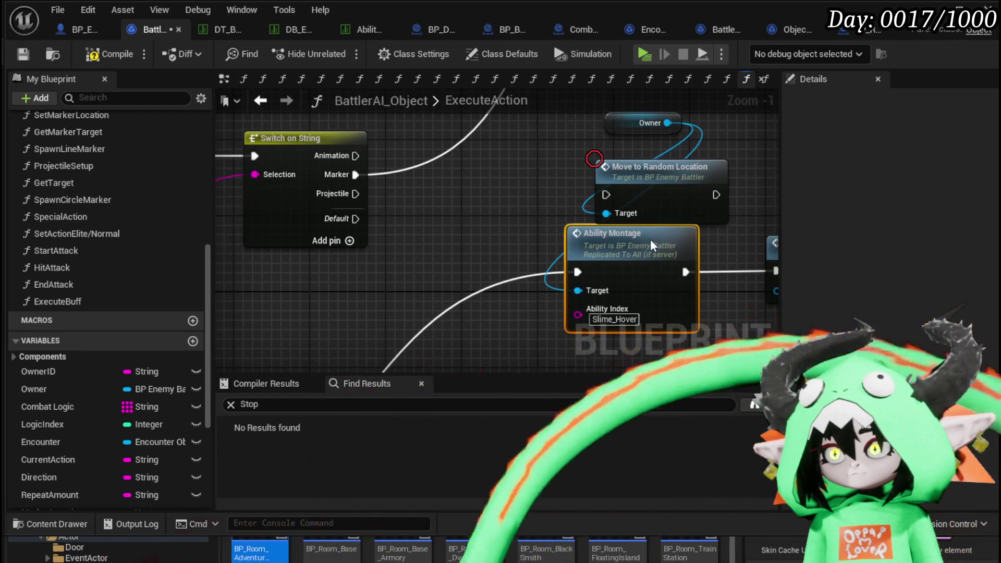
mouse_move(619, 121)
left_mouse_down()
mouse_move(353, 271)
mouse_move(420, 269)
left_mouse_up()
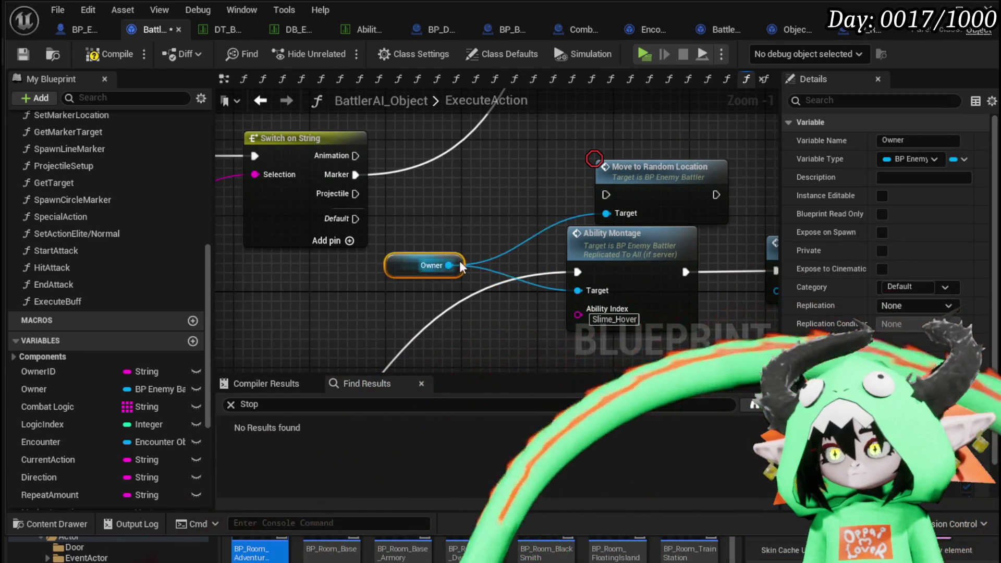
scroll(480, 233, "down", 2)
left_click_drag(480, 231, 402, 235)
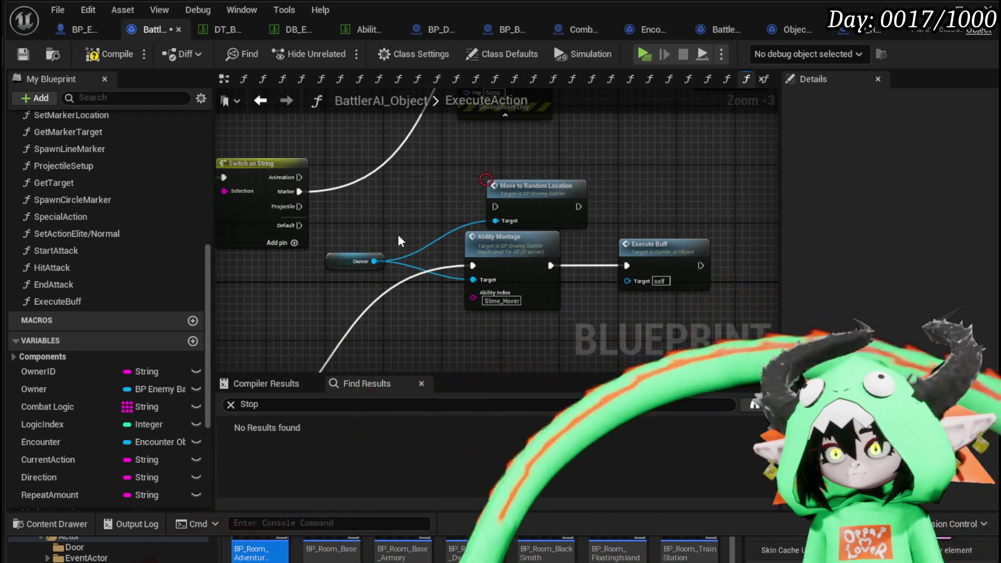
scroll(401, 235, "down", 2)
mouse_move(438, 284)
left_mouse_down()
mouse_move(320, 326)
mouse_move(215, 317)
left_mouse_up()
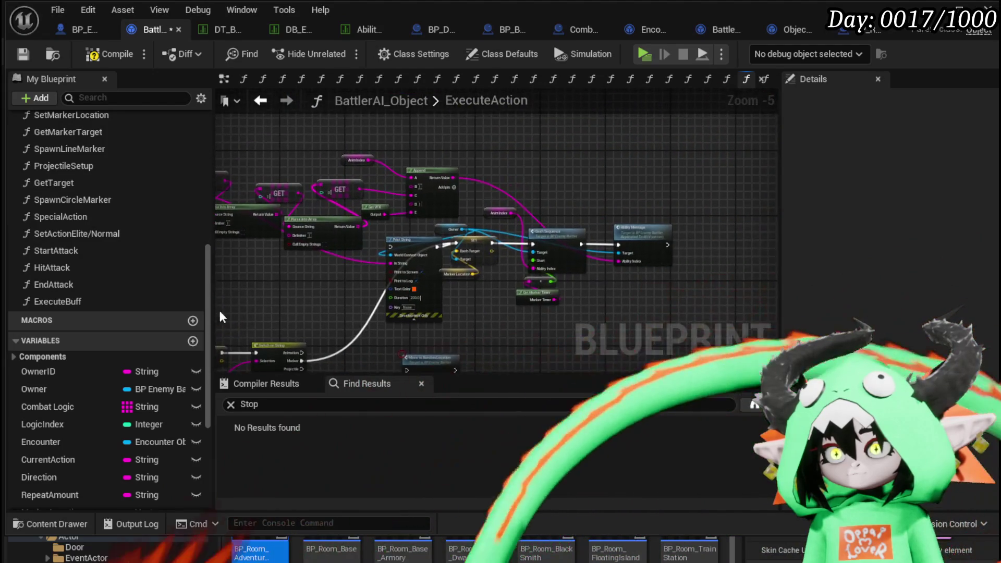
scroll(376, 145, "up", 2)
Add an Anim Index getter beside Ability Montage for its Ability Index, then save BattlerAI_Object.
left_click(342, 155)
left_click_drag(542, 409, 531, 277)
scroll(530, 270, "down", 2)
scroll(530, 162, "up", 3)
scroll(544, 154, "down", 2)
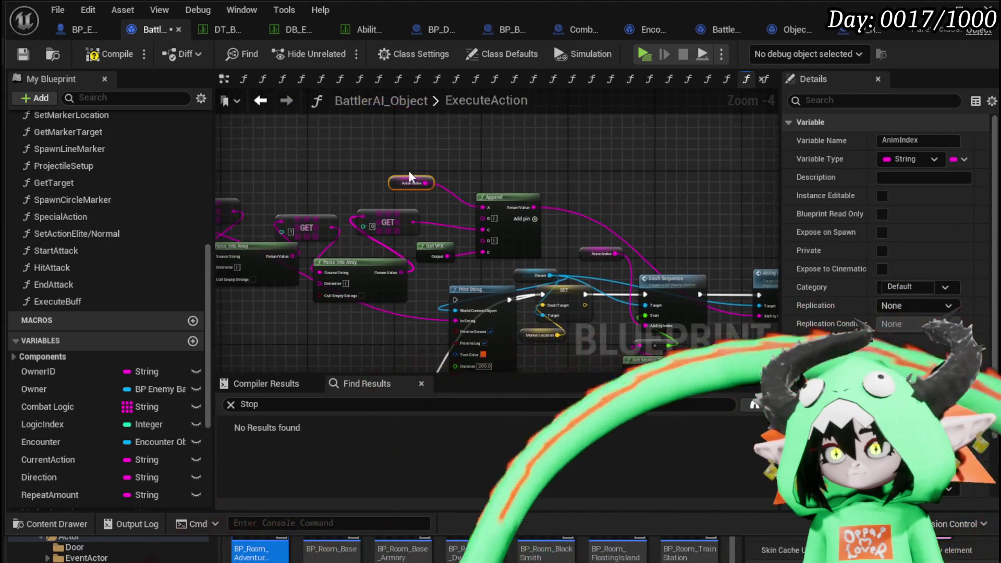
left_click_drag(474, 317, 428, 185)
scroll(399, 242, "up", 3)
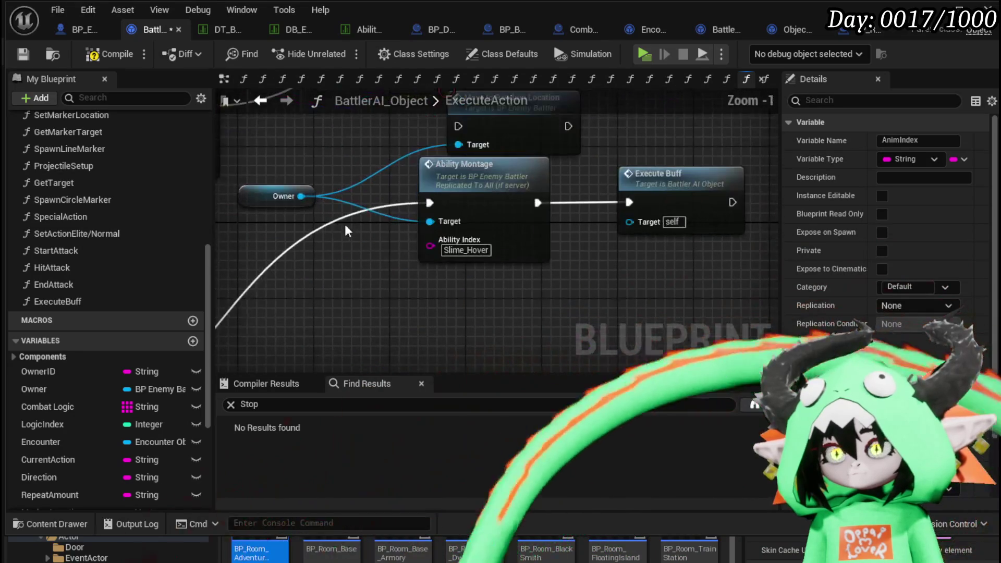
left_click(313, 281)
key("ctrl+v")
left_click(459, 294)
left_click_drag(317, 277, 327, 257)
left_click(24, 55)
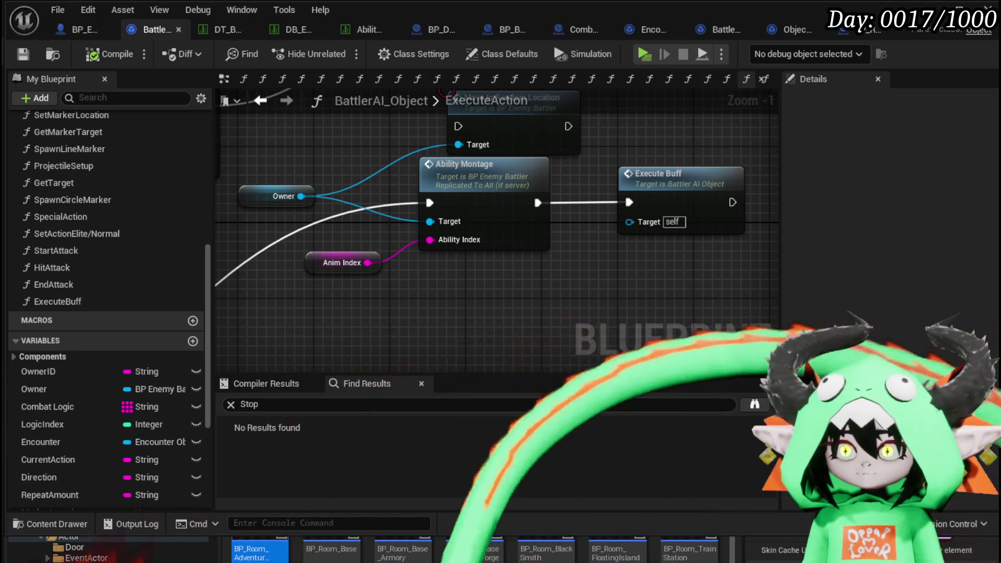
Close the blueprint editor and play-test the level against the Slime_Wind enemies.
left_click(932, 9)
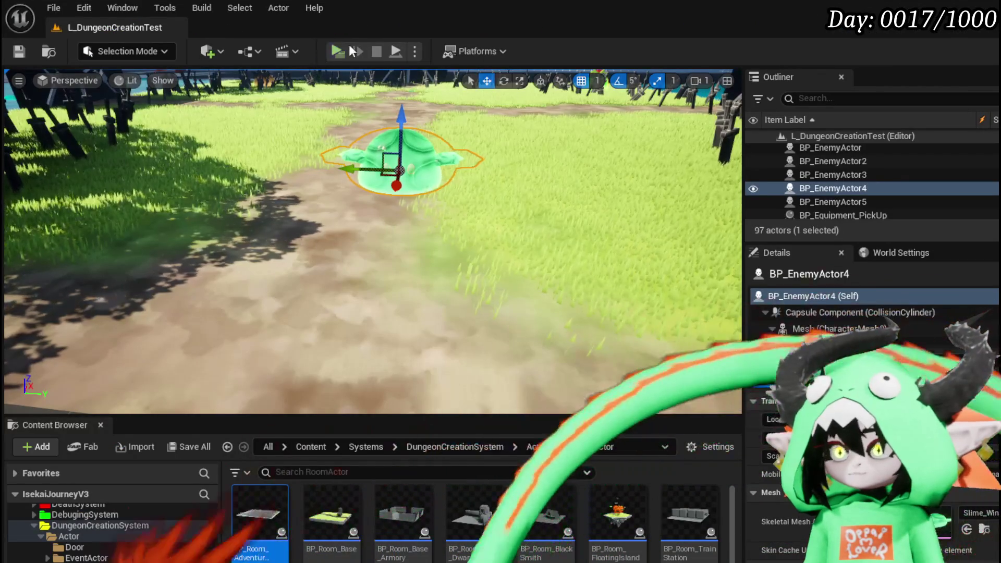
left_click(338, 51)
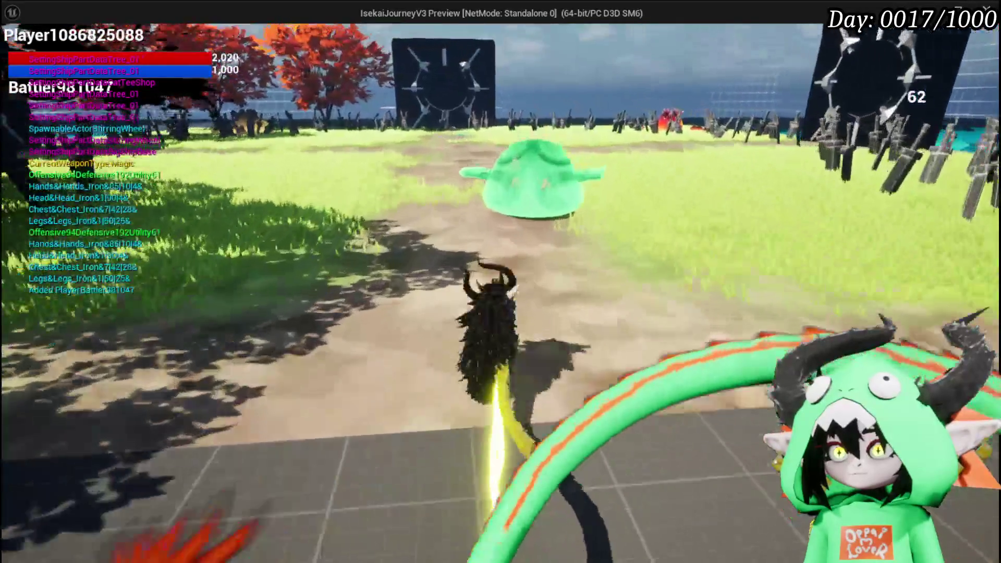
key("w")
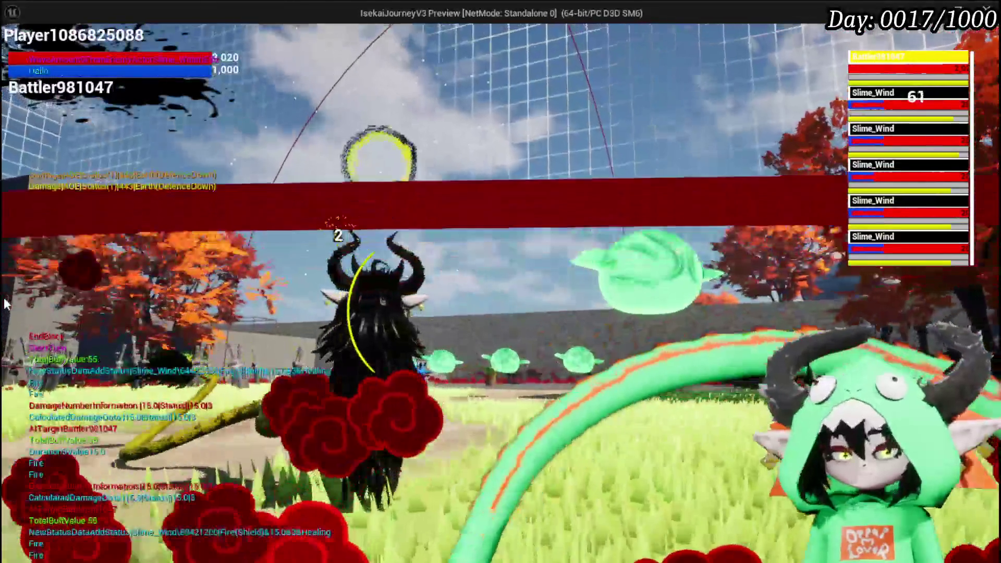
key("Escape")
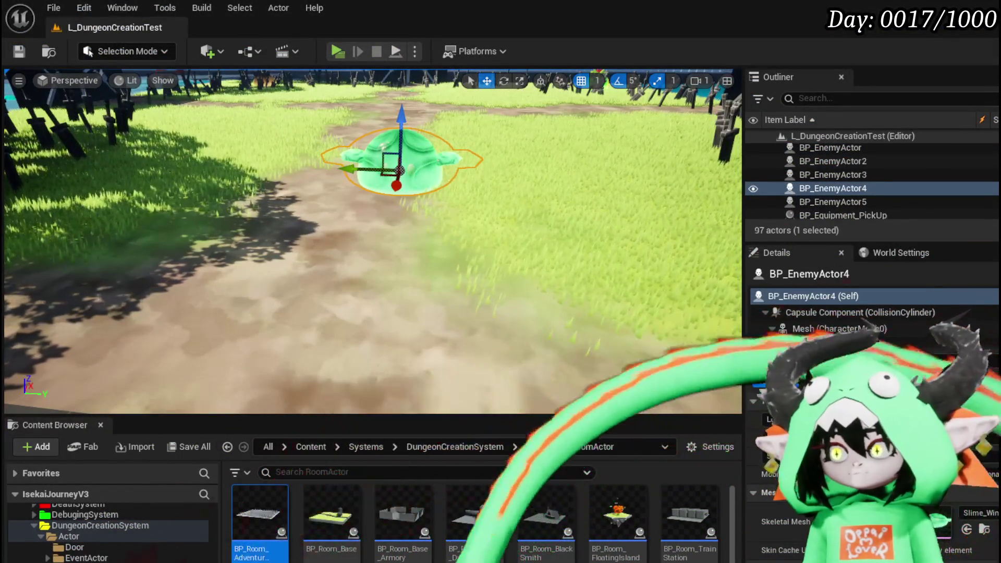
Return to BattlerAI_Object's ExecuteAction graph and place Move to Random Location above Ability Montage.
key("alt+Tab")
left_click_drag(568, 310, 378, 318)
mouse_move(367, 124)
left_mouse_down()
mouse_move(308, 125)
mouse_move(354, 149)
left_mouse_up()
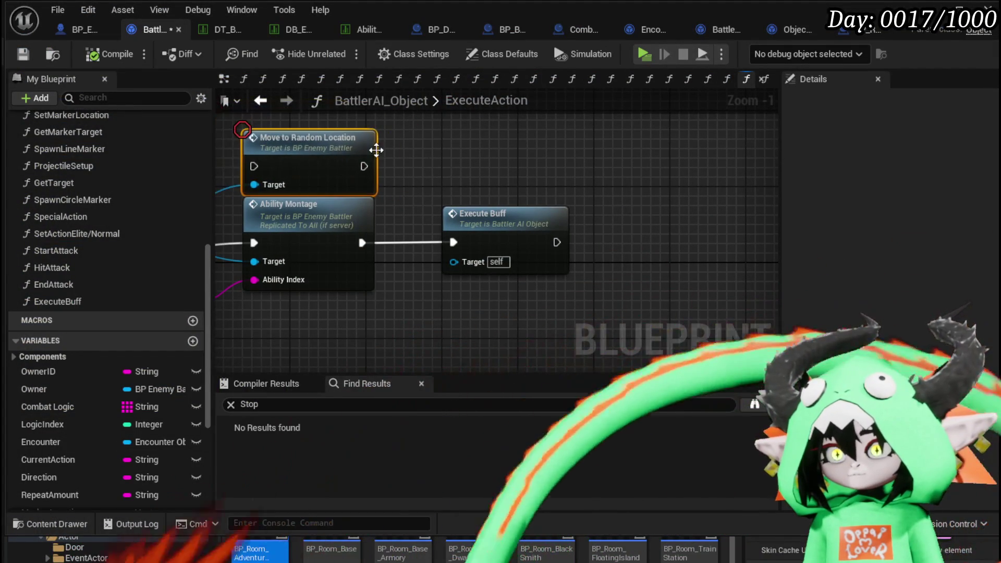
Nudge Move to Random Location up and set the Owner node beside Anim Index.
left_click_drag(496, 167, 641, 207)
left_click_drag(421, 177, 422, 148)
left_click(613, 174)
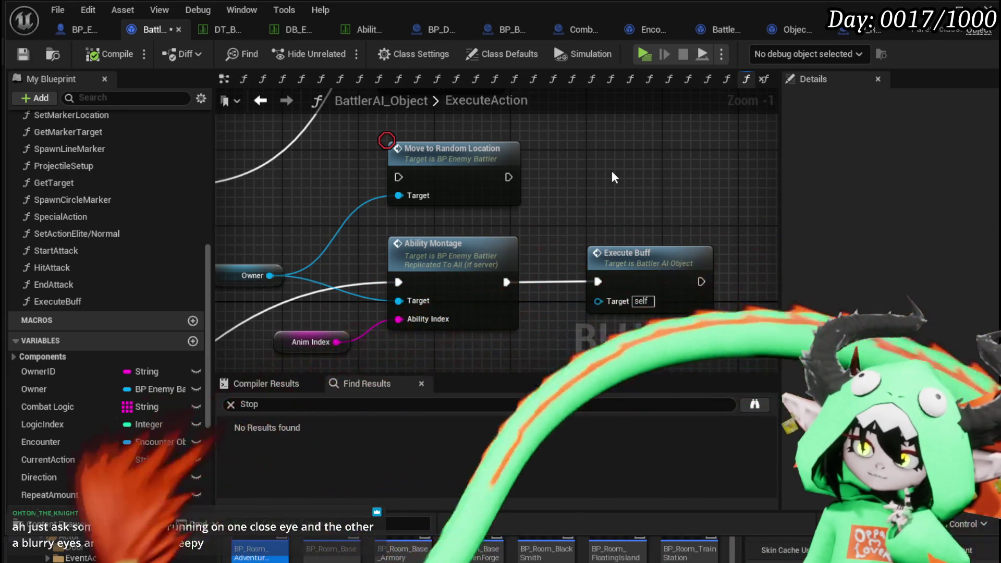
mouse_move(421, 149)
left_mouse_down()
mouse_move(430, 202)
mouse_move(568, 215)
mouse_move(484, 210)
left_mouse_up()
mouse_move(396, 264)
left_mouse_down()
mouse_move(423, 293)
mouse_move(463, 288)
left_mouse_up()
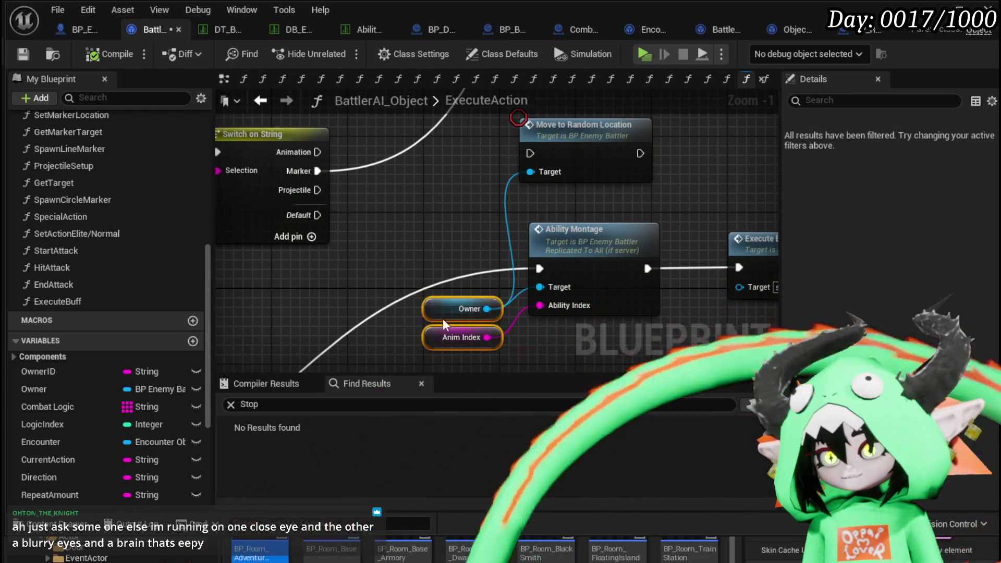
Carry Move to Random Location down near Get Actor Location, beside the Arena/Random/Target Switch on String.
scroll(441, 212, "down", 1)
mouse_move(369, 313)
left_mouse_down()
mouse_move(471, 267)
mouse_move(389, 173)
mouse_move(407, 290)
mouse_move(96, 419)
mouse_move(828, 116)
mouse_move(708, 180)
mouse_move(283, 208)
mouse_move(330, 221)
mouse_move(434, 211)
left_mouse_up()
scroll(573, 235, "down", 1)
scroll(574, 235, "down", 1)
mouse_move(541, 181)
left_mouse_down()
mouse_move(527, 177)
mouse_move(459, 360)
mouse_move(643, 280)
mouse_move(193, 206)
mouse_move(443, 238)
mouse_move(237, 220)
mouse_move(180, 321)
mouse_move(810, 322)
mouse_move(519, 157)
mouse_move(756, 17)
mouse_move(940, 115)
mouse_move(596, 157)
mouse_move(537, 224)
mouse_move(531, 256)
mouse_move(523, 195)
mouse_move(548, 235)
mouse_move(306, 239)
left_mouse_up()
scroll(528, 177, "up", 2)
scroll(442, 239, "down", 3)
scroll(609, 203, "up", 2)
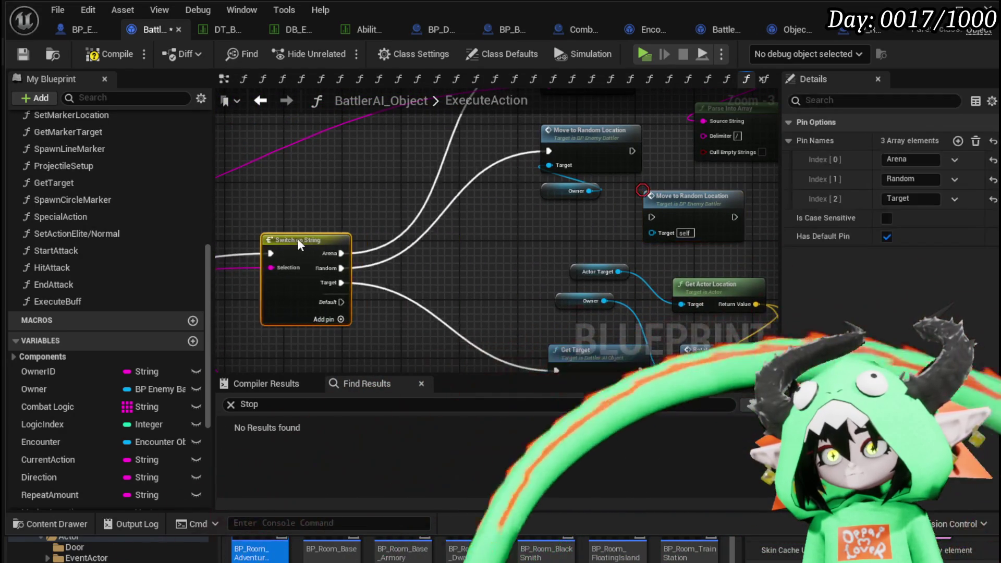
Arrange Move to Random Location and Owner beside Switch on String and delete the selected node.
left_click_drag(646, 121, 539, 202)
left_click_drag(611, 140, 513, 222)
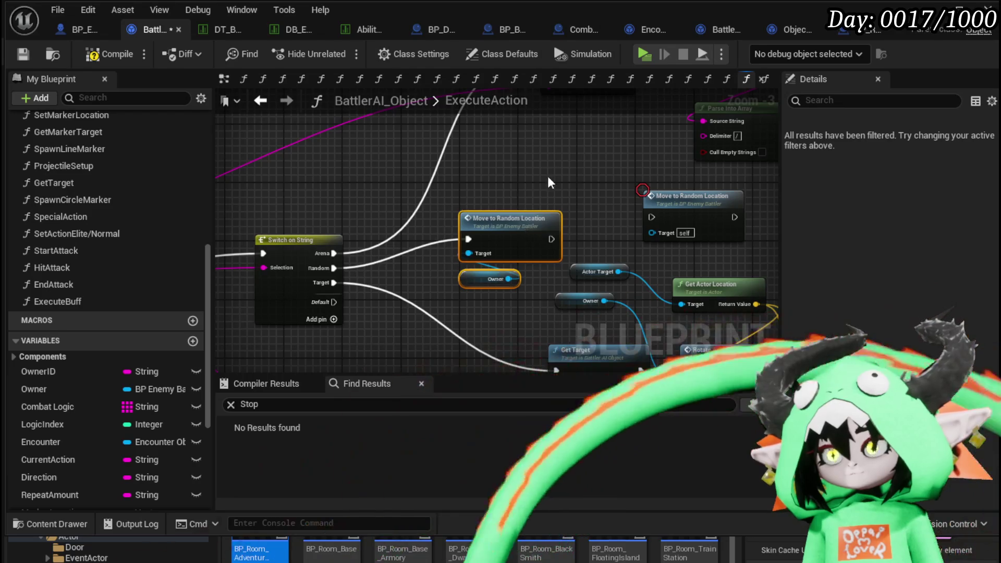
left_click_drag(547, 176, 431, 195)
left_click_drag(382, 230, 399, 190)
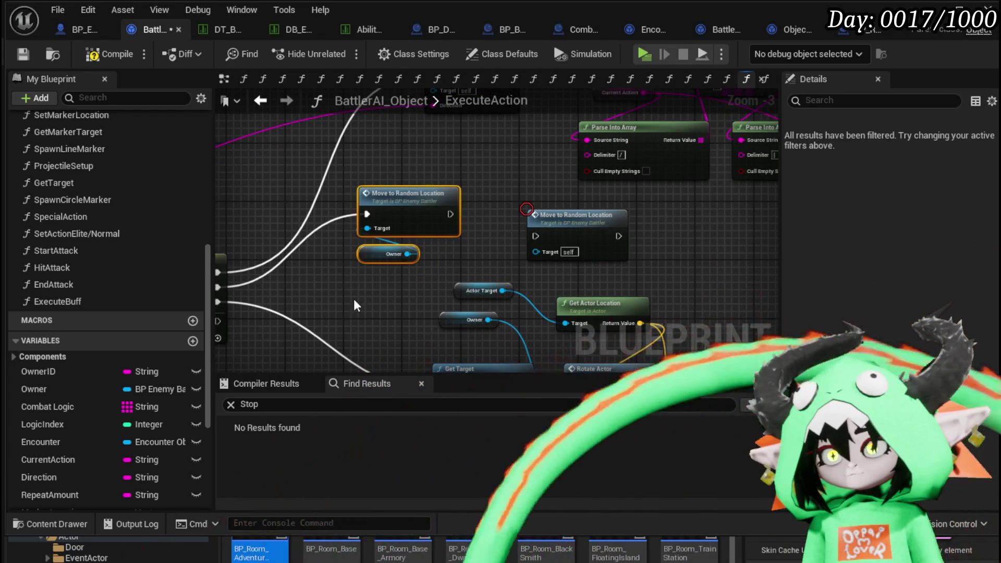
left_click(465, 168)
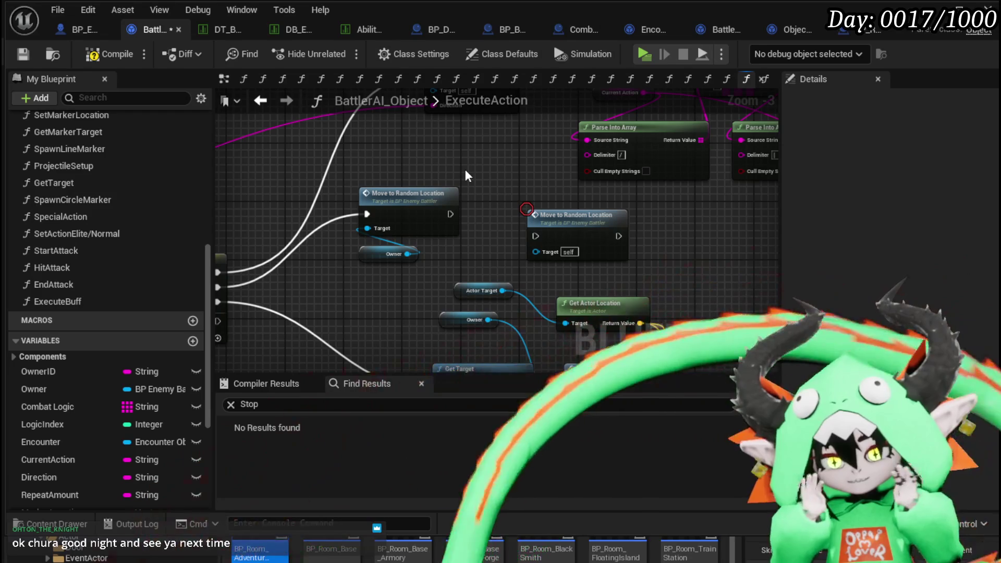
left_click_drag(456, 184, 363, 190)
mouse_move(462, 227)
left_mouse_down()
mouse_move(499, 227)
mouse_move(341, 237)
mouse_move(486, 250)
mouse_move(339, 188)
mouse_move(473, 235)
mouse_move(365, 261)
mouse_move(391, 291)
mouse_move(445, 243)
mouse_move(586, 252)
mouse_move(504, 239)
mouse_move(376, 151)
left_mouse_up()
mouse_move(341, 180)
left_mouse_down()
mouse_move(282, 156)
mouse_move(282, 226)
mouse_move(317, 191)
left_mouse_up()
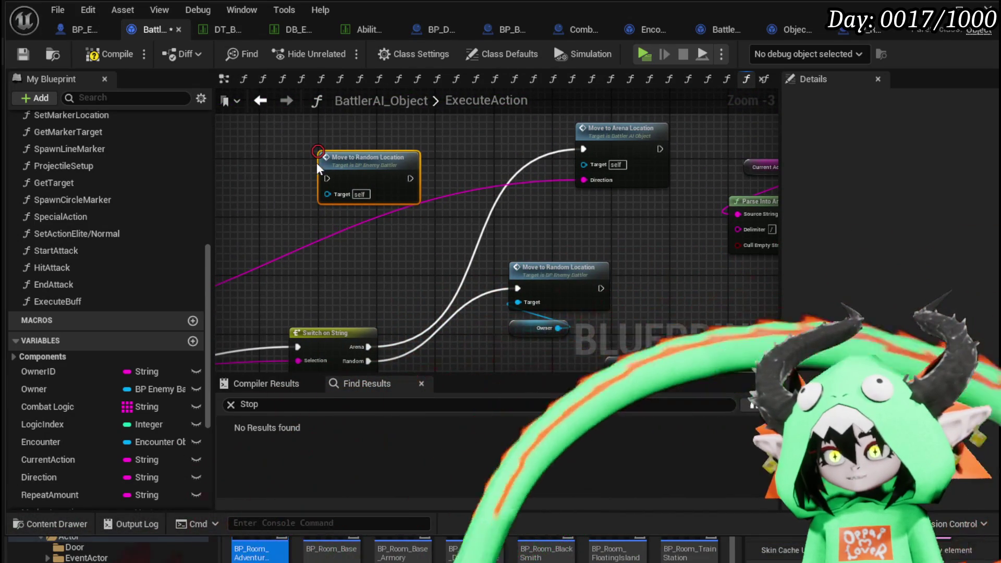
key("Delete")
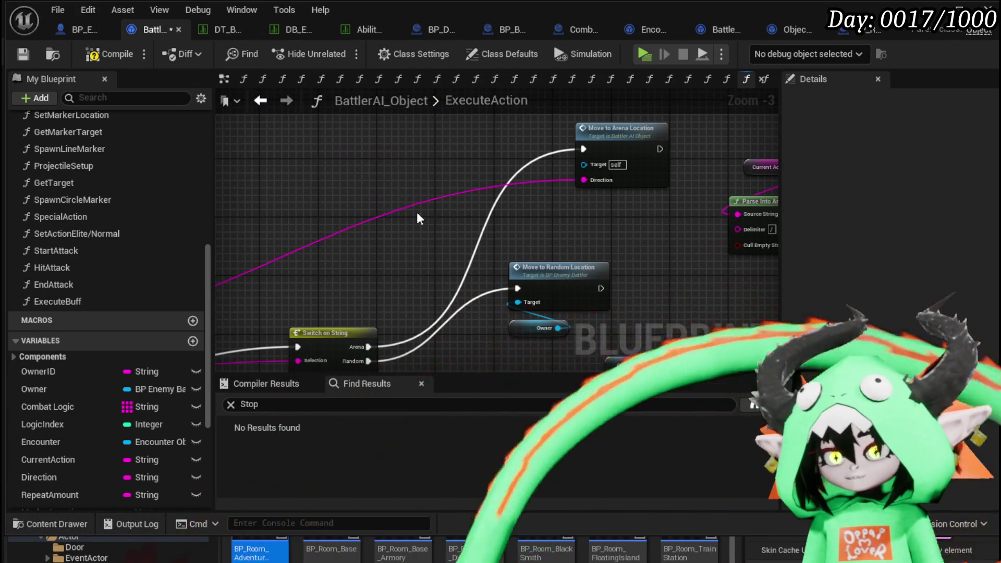
Compile and save BattlerAI_Object, then review the Switch on String movement branches.
left_click(19, 54)
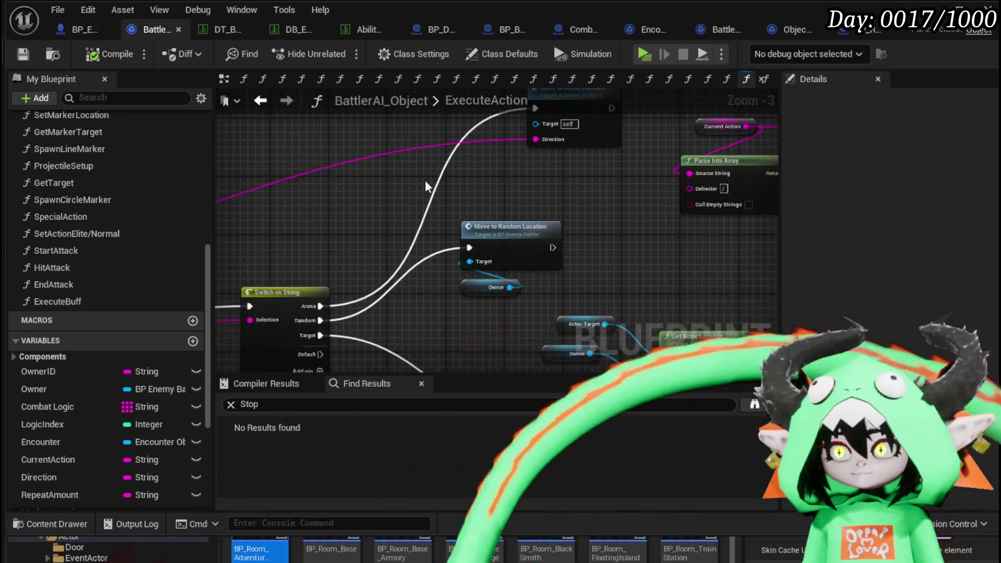
mouse_move(596, 221)
left_mouse_down()
mouse_move(451, 222)
mouse_move(220, 279)
left_mouse_up()
mouse_move(513, 244)
left_mouse_down()
mouse_move(276, 281)
mouse_move(284, 291)
mouse_move(327, 290)
mouse_move(469, 262)
mouse_move(546, 266)
mouse_move(549, 216)
mouse_move(709, 209)
mouse_move(604, 183)
mouse_move(589, 193)
left_mouse_up()
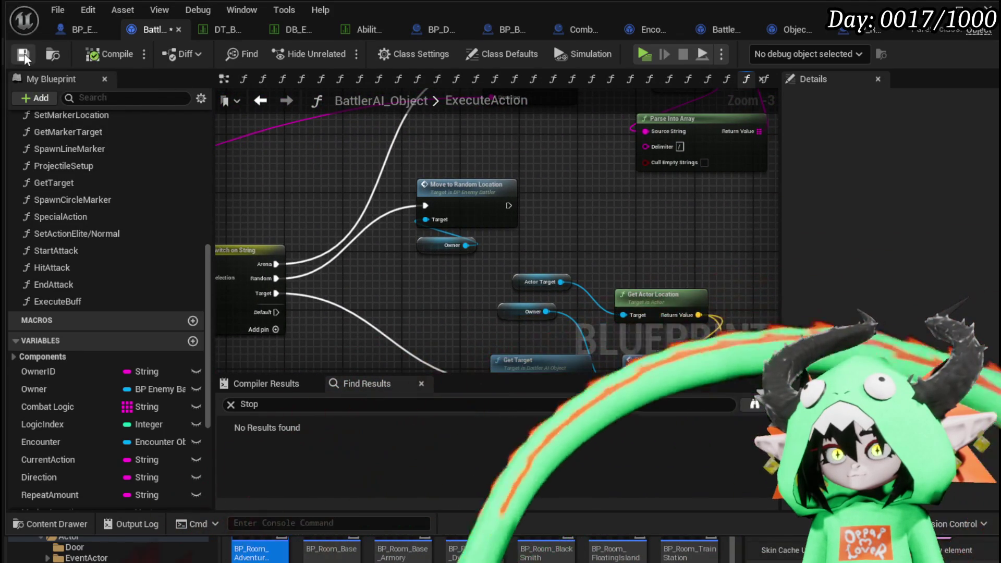
scroll(486, 178, "down", 1)
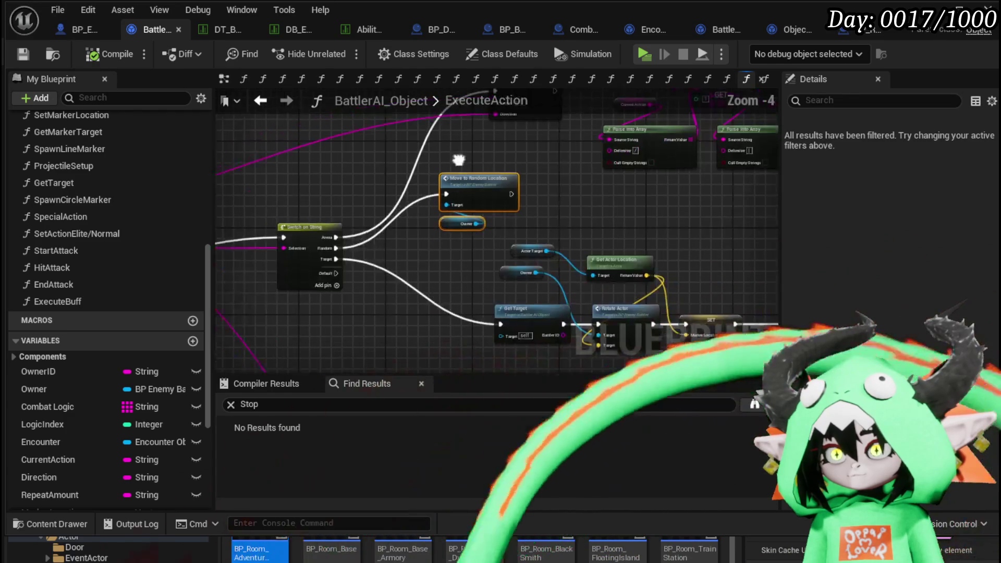
scroll(504, 248, "up", 2)
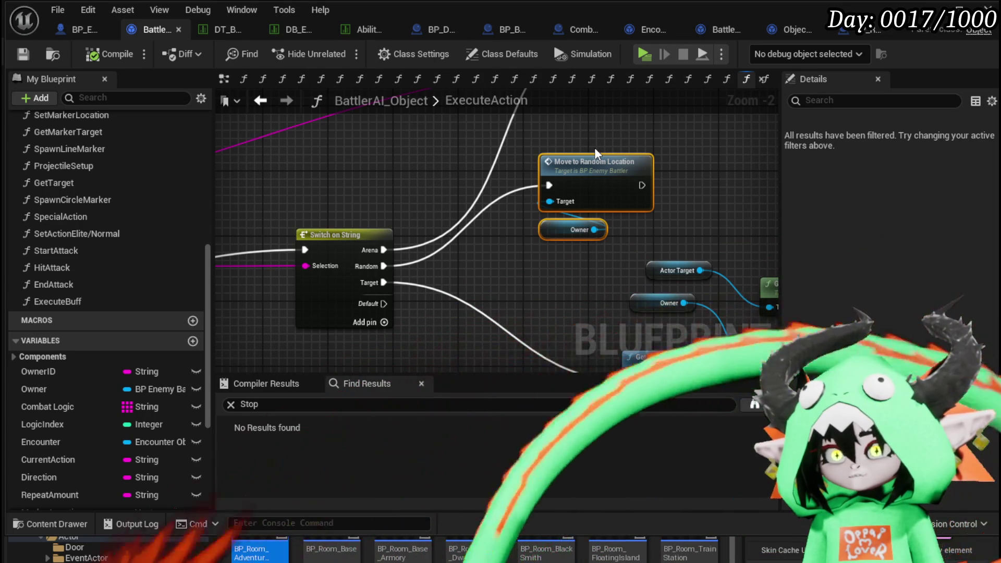
left_click(523, 246)
key("ctrl+z")
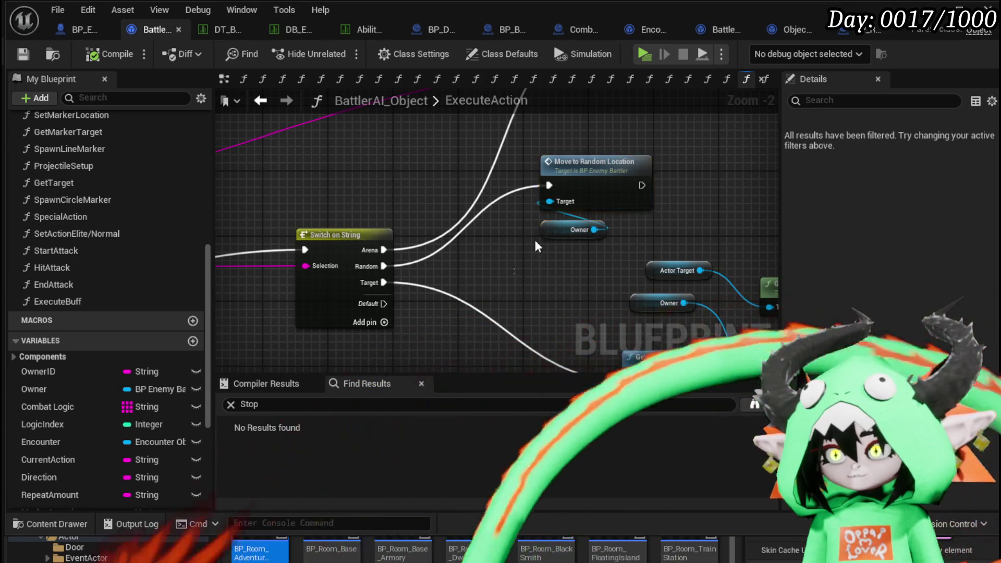
scroll(447, 201, "down", 1)
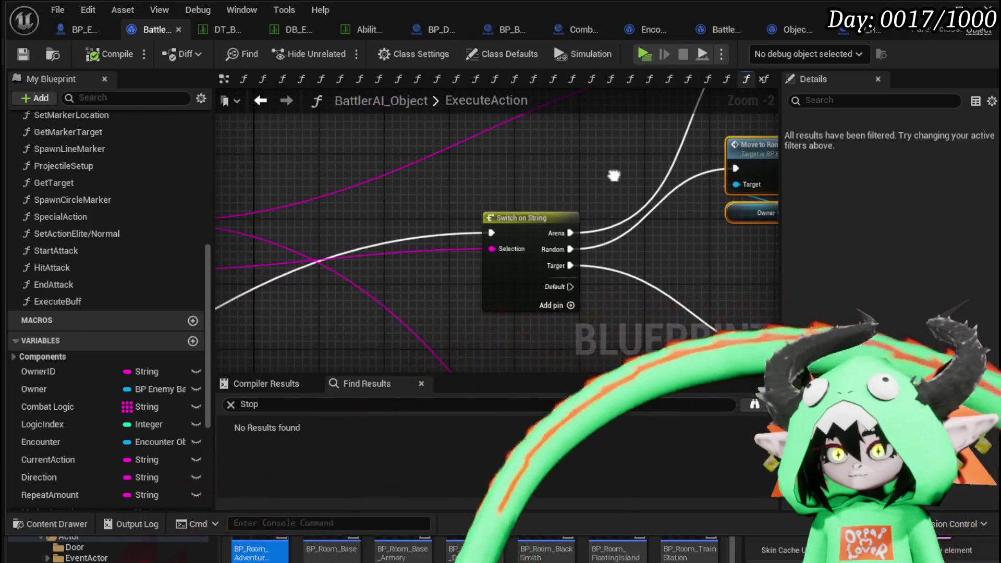
scroll(392, 181, "down", 1)
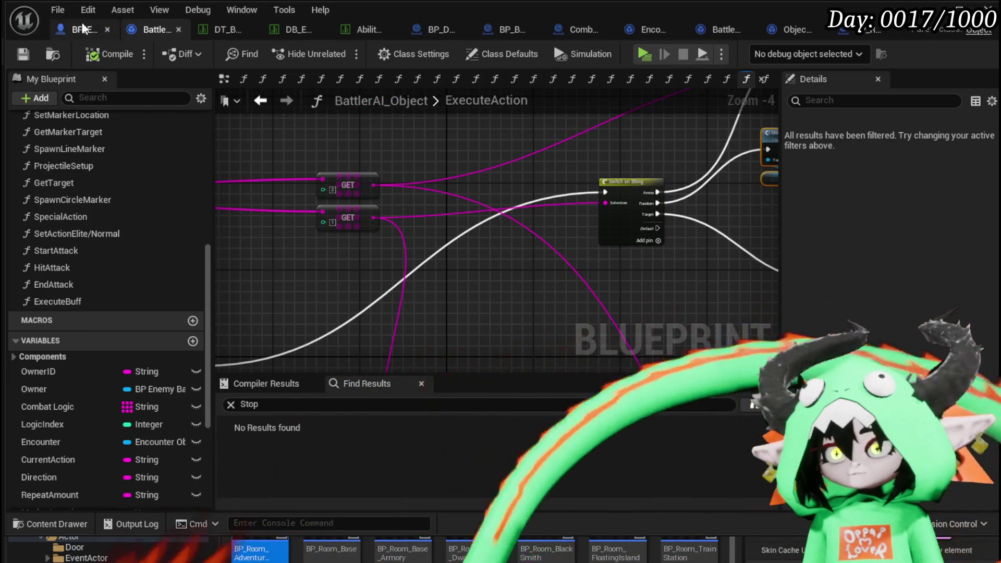
left_click(83, 28)
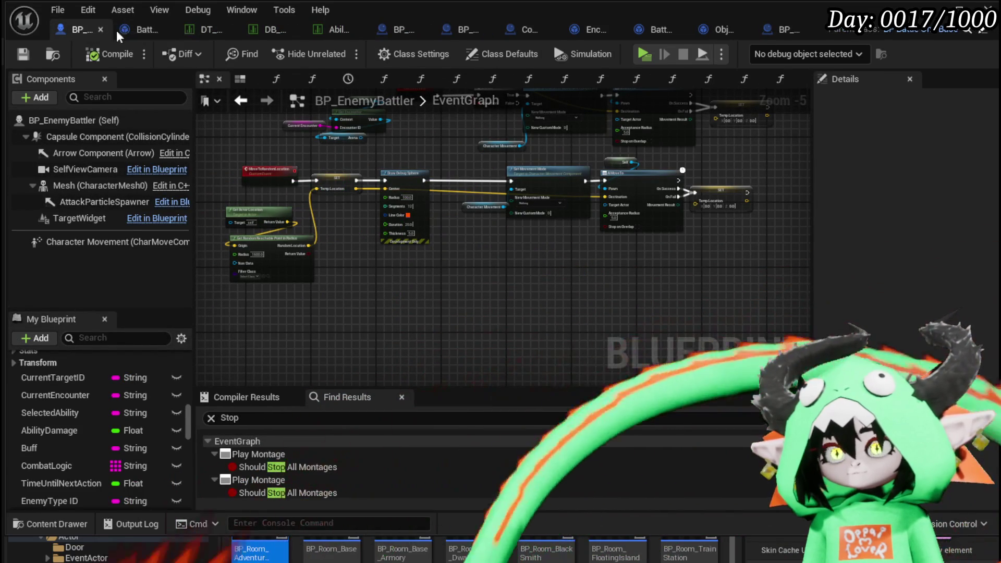
In the enemy data table, copy Slime_Water|Normal's move logic entry.
left_click(203, 29)
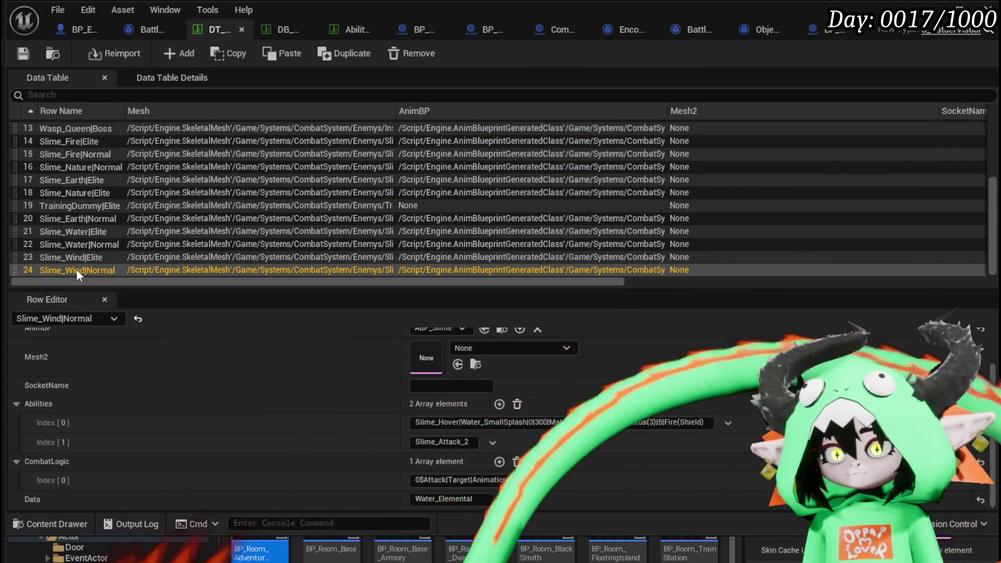
left_click(76, 257)
left_click(76, 258)
left_click(72, 243)
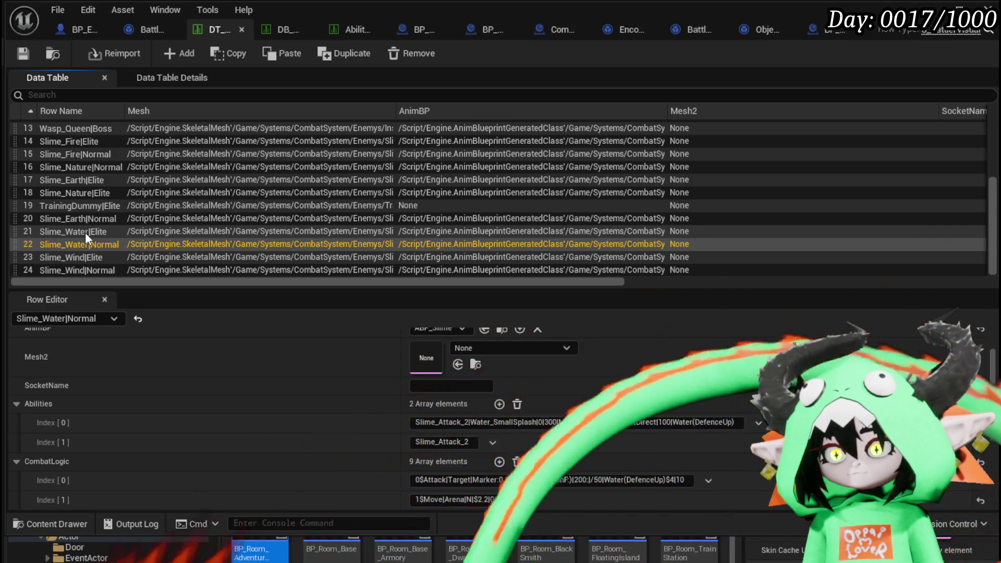
left_click(496, 499)
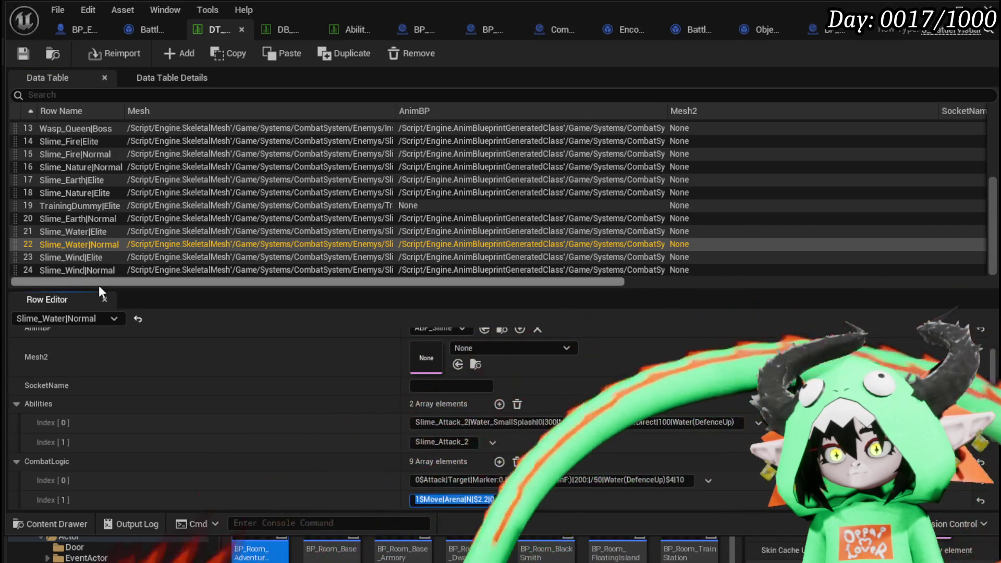
Add a second CombatLogic element to Slime_Wind|Elite and paste the copied move entry.
left_click(71, 259)
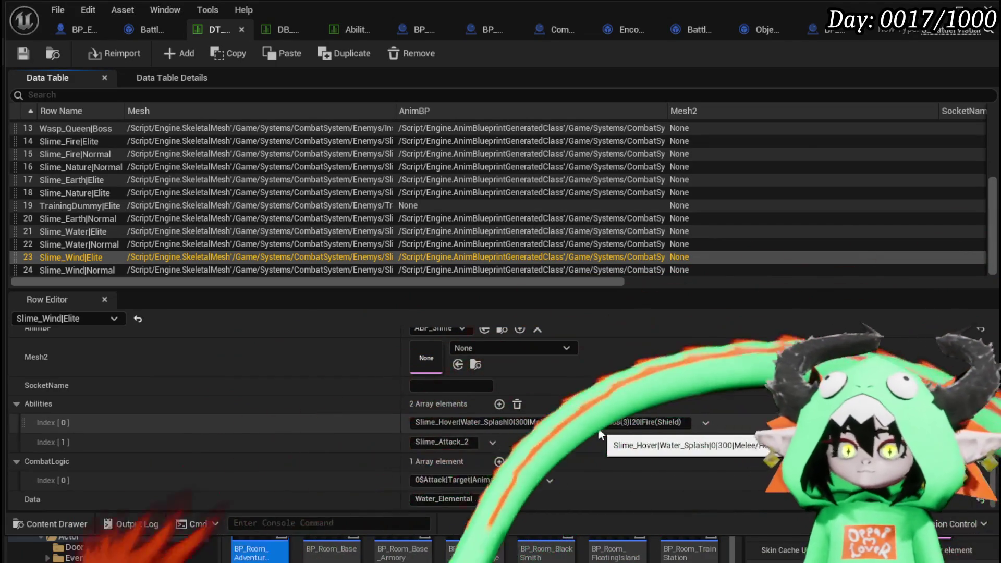
left_click(499, 462)
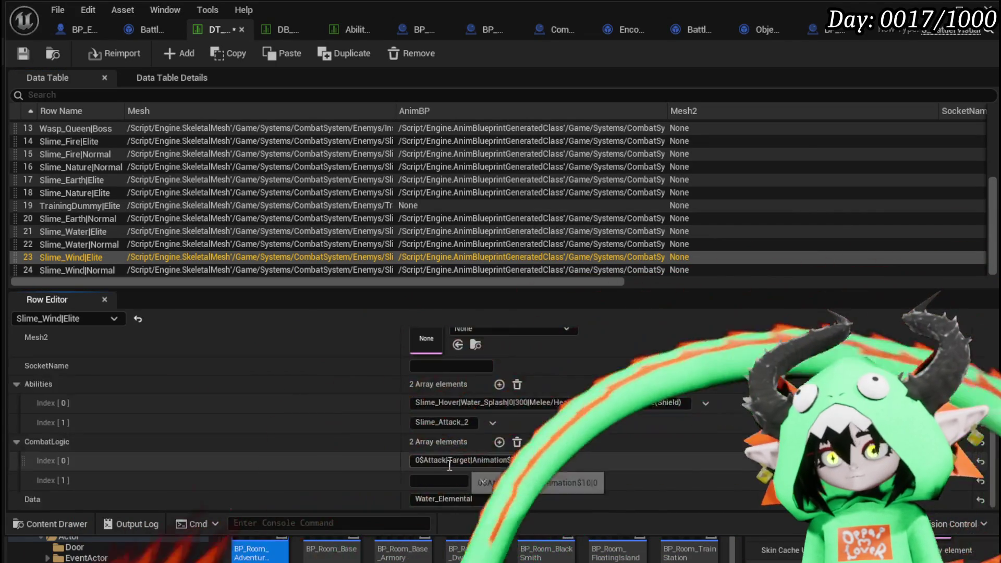
key("ctrl+v")
key("Return")
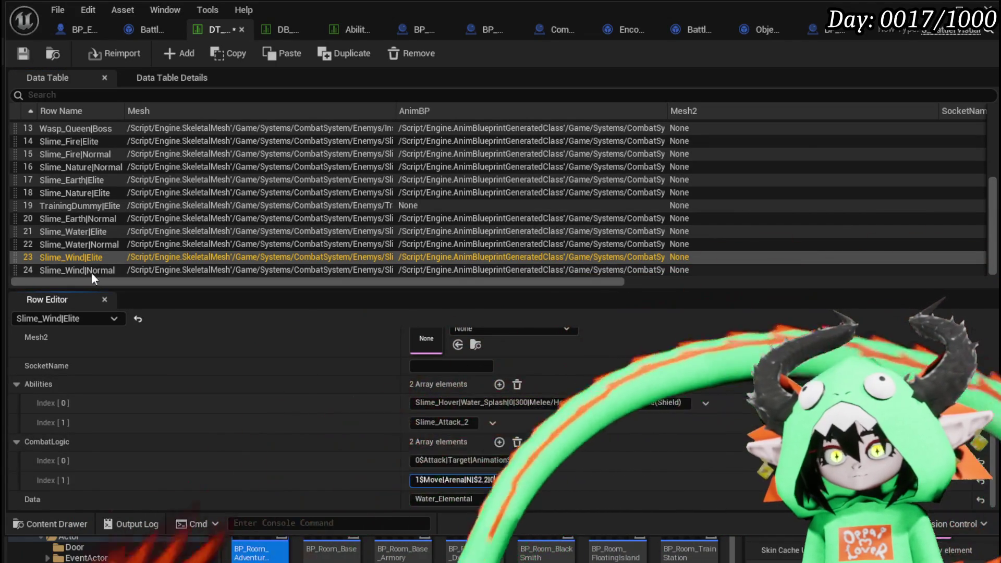
left_click(96, 267)
key("Up")
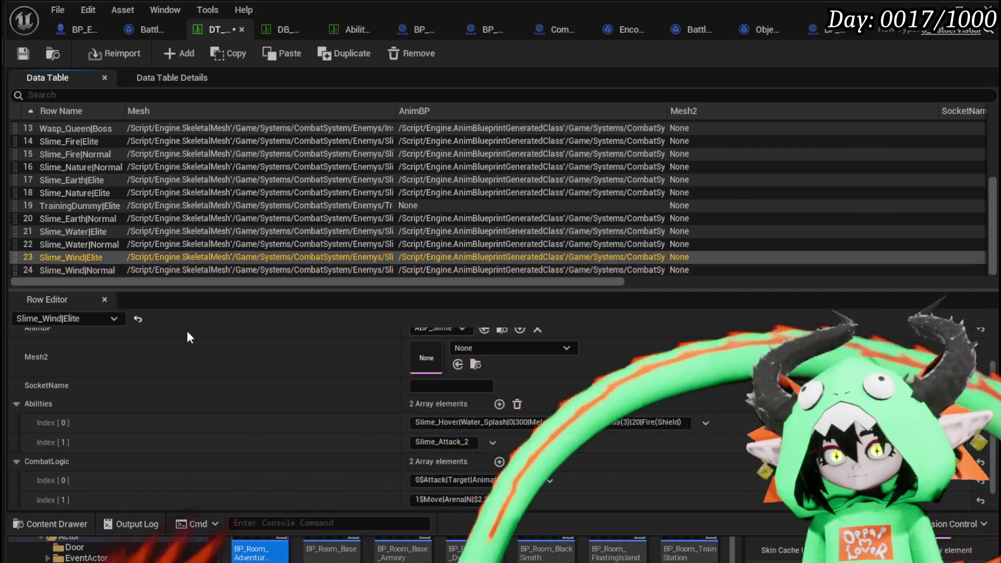
Change the pasted entry to start 0$Move|Random|N, replacing the leading 1 and Arena.
left_click(420, 499)
key("BackSpace")
type("0")
double_click(454, 499)
type("Random")
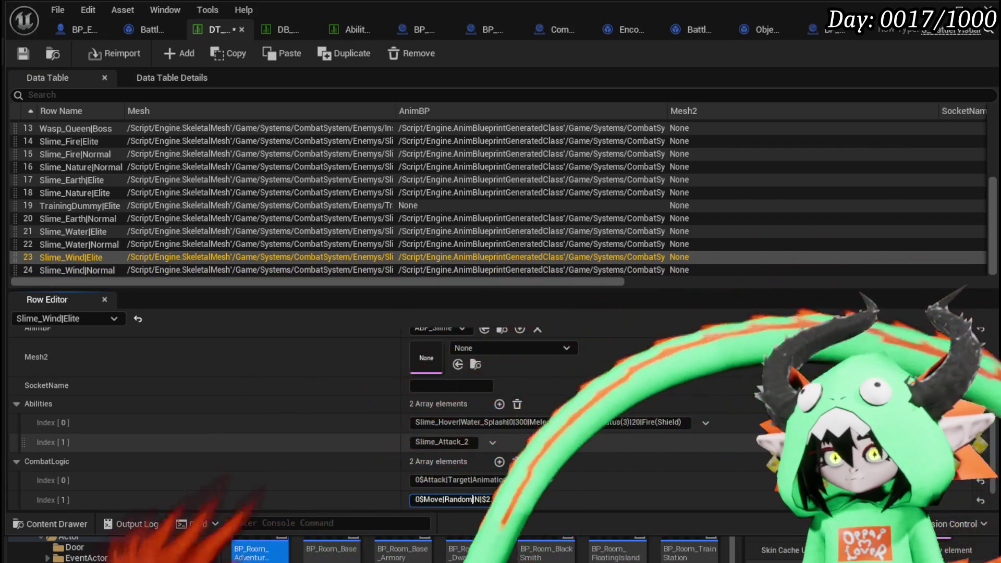
key("Return")
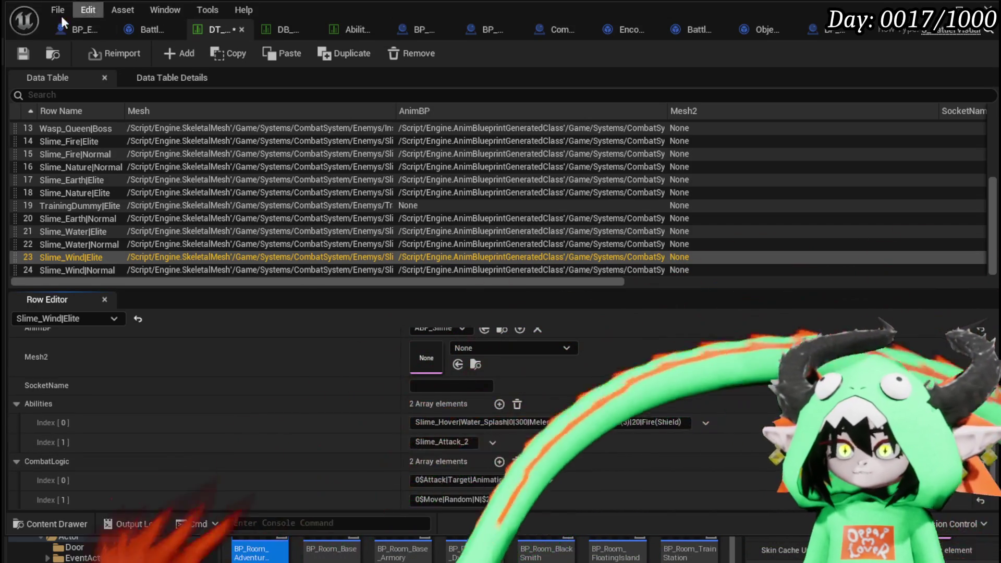
left_click(133, 28)
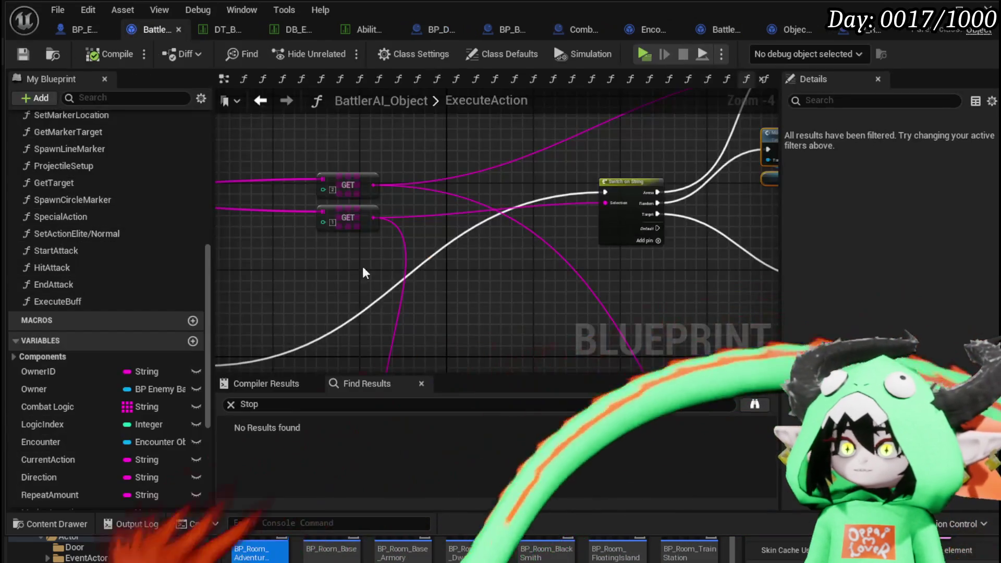
scroll(484, 269, "up", 3)
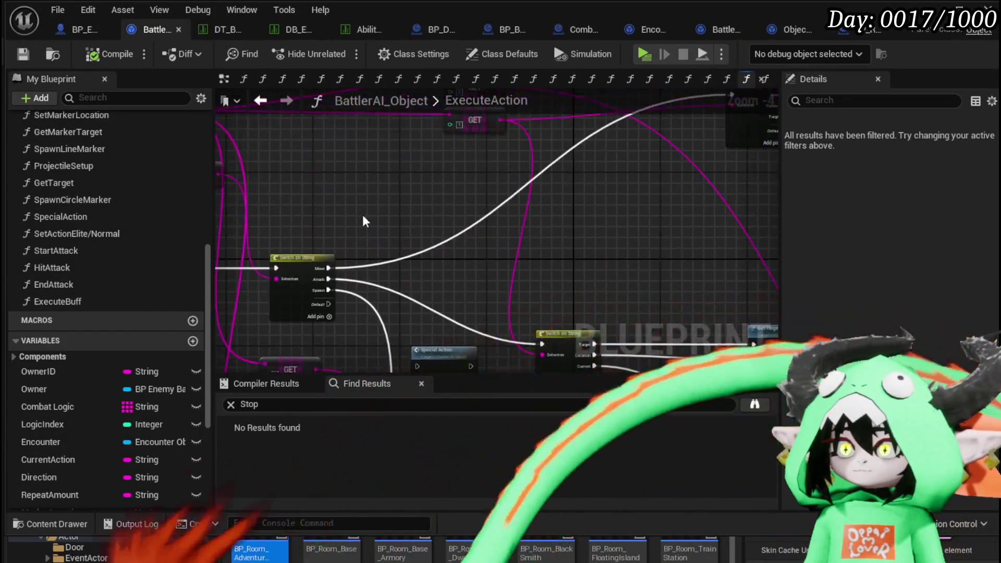
scroll(543, 197, "down", 2)
left_click_drag(543, 197, 465, 290)
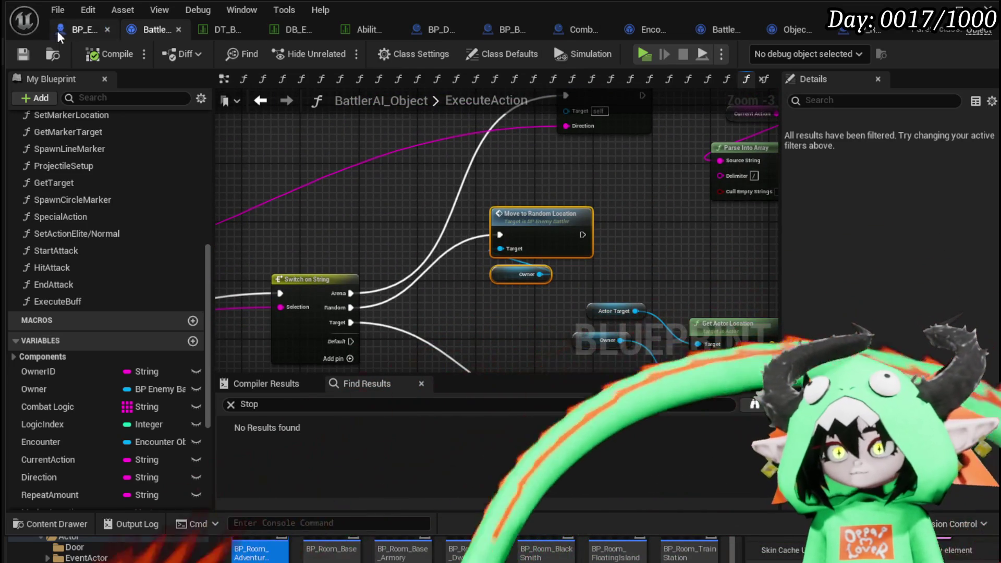
left_click(61, 29)
left_click(209, 31)
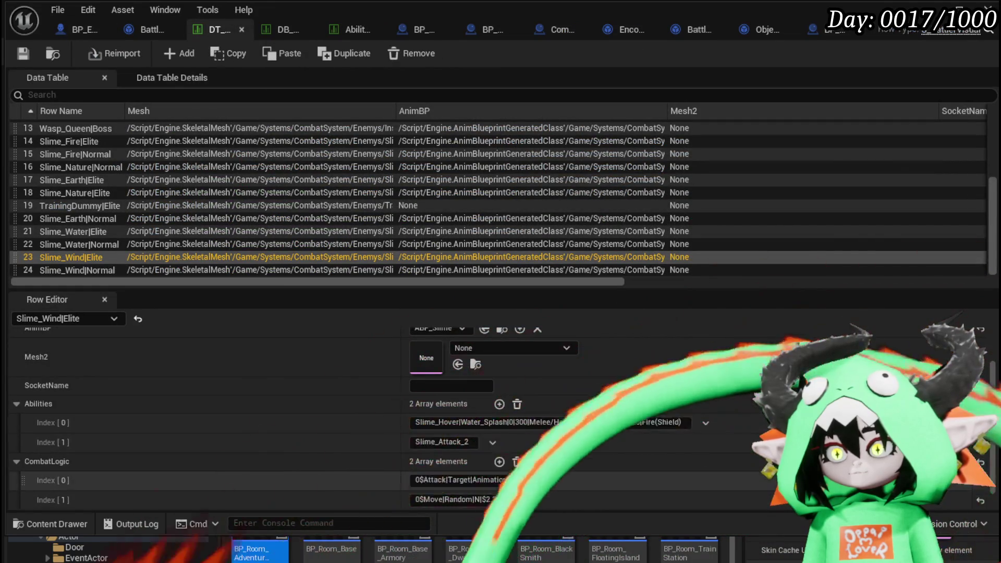
Drop the N flag and shorten Slime_Wind|Elite's move value from 2.2 to 2, then save.
scroll(471, 489, "down", 1)
left_click(484, 478)
key("BackSpace")
key("BackSpace")
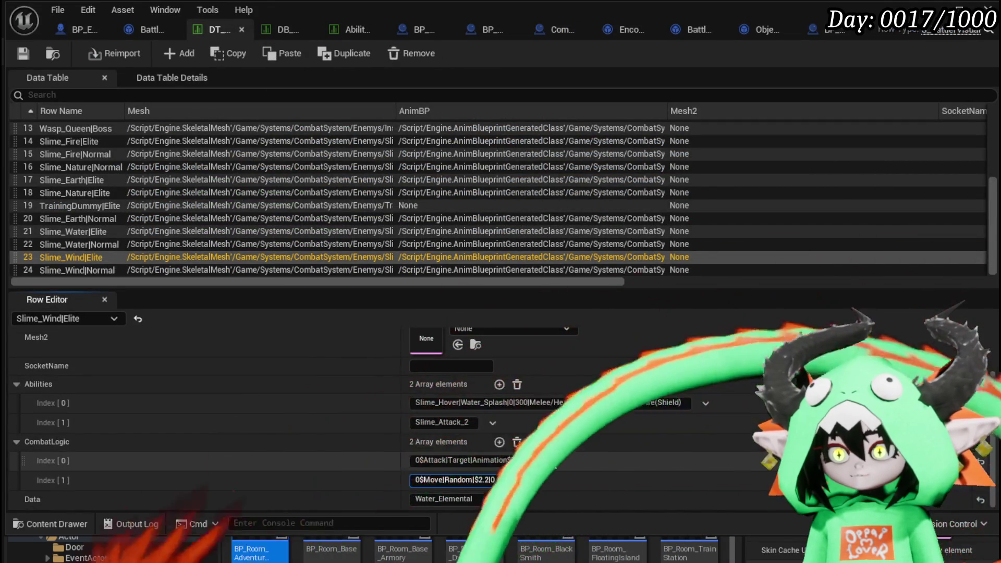
double_click(480, 480)
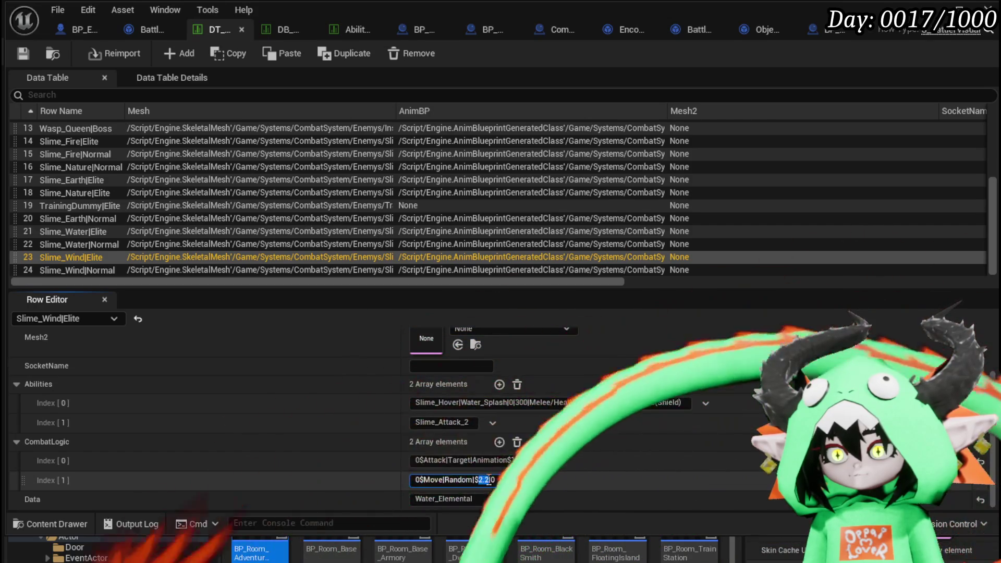
type("2")
key("Return")
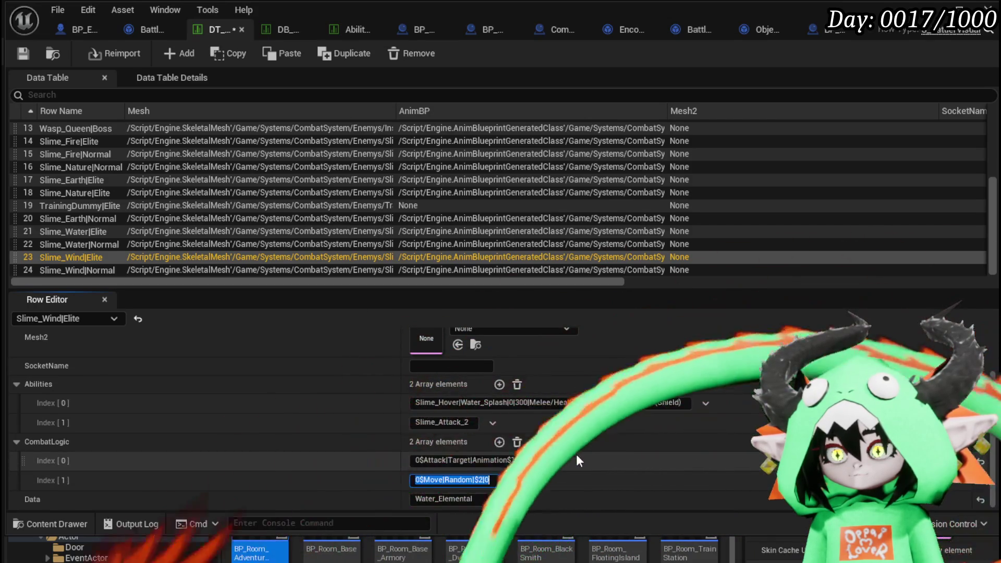
left_click(26, 54)
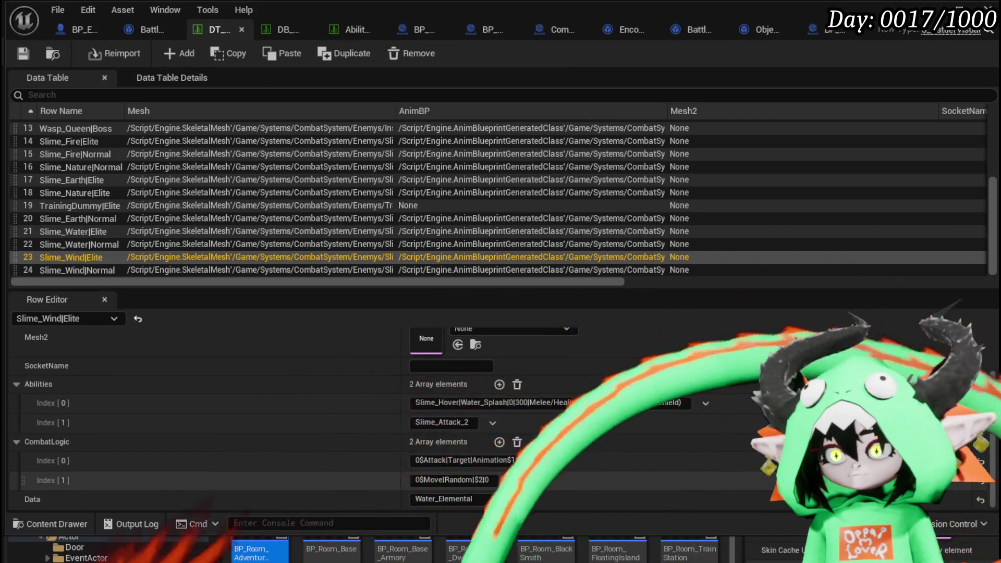
Copy that entry into a new second CombatLogic element on Slime_Wind|Normal with a leading 0, and save.
right_click(142, 474)
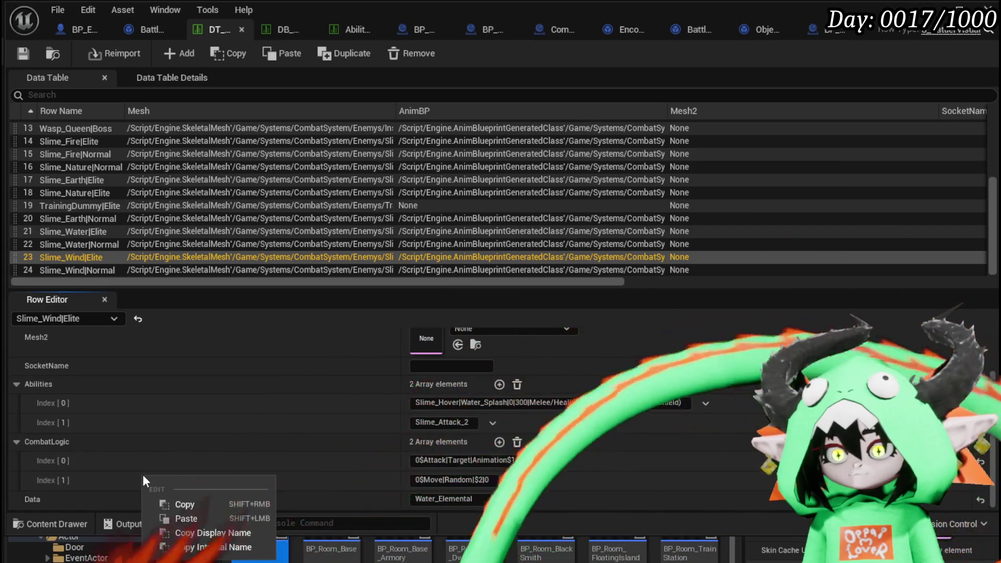
left_click(185, 520)
left_click(90, 268)
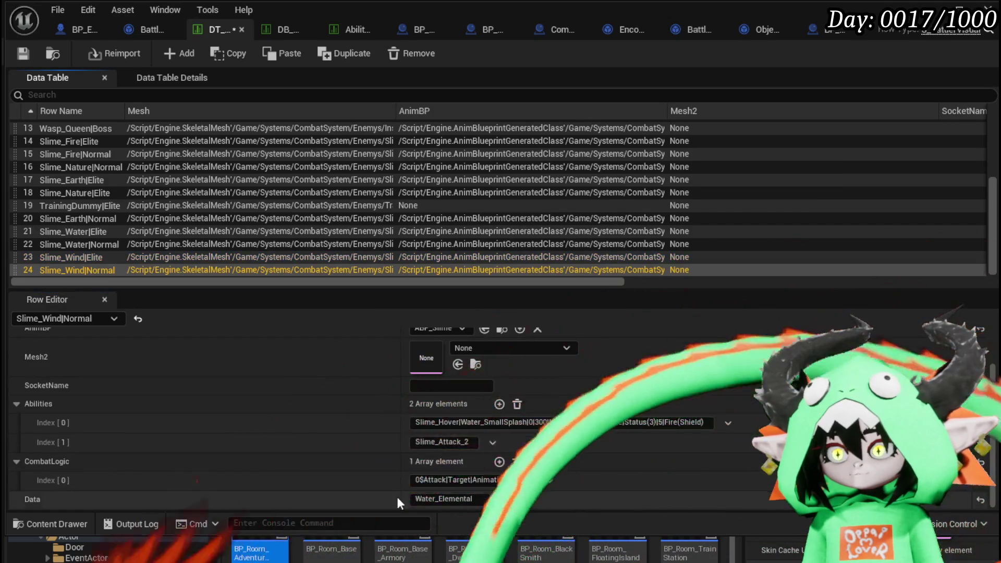
left_click(499, 462)
right_click(393, 499)
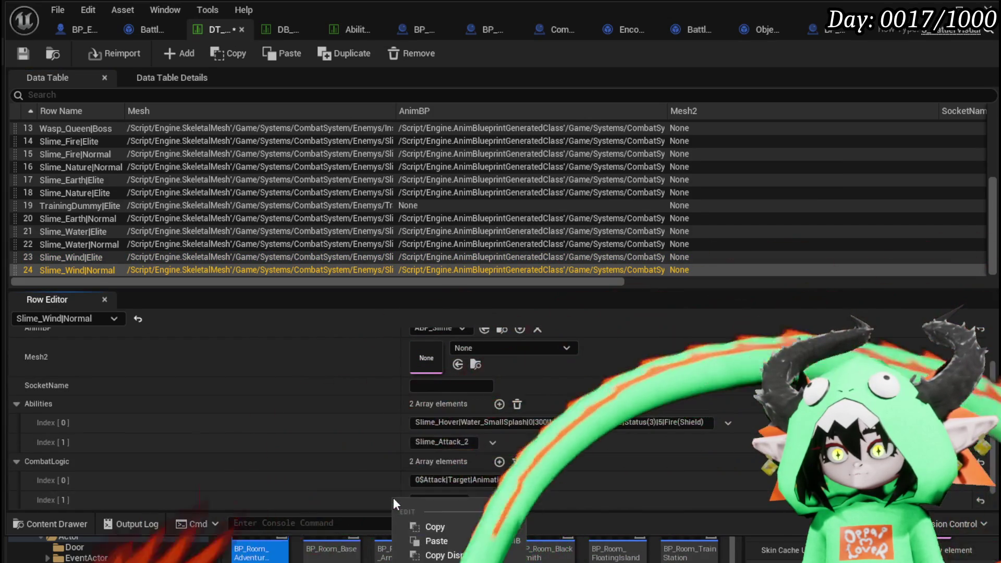
left_click(23, 53)
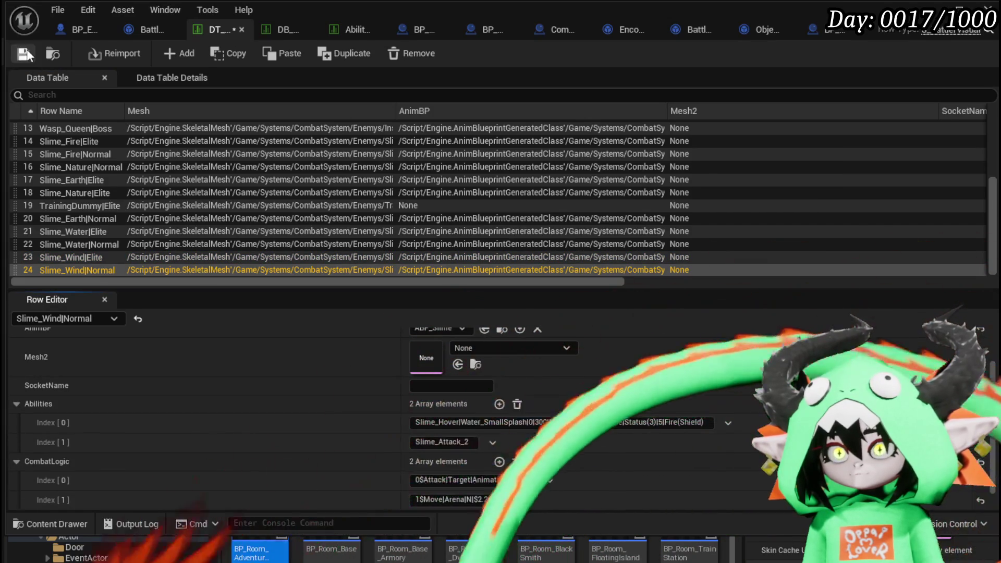
left_click(417, 499)
type("0")
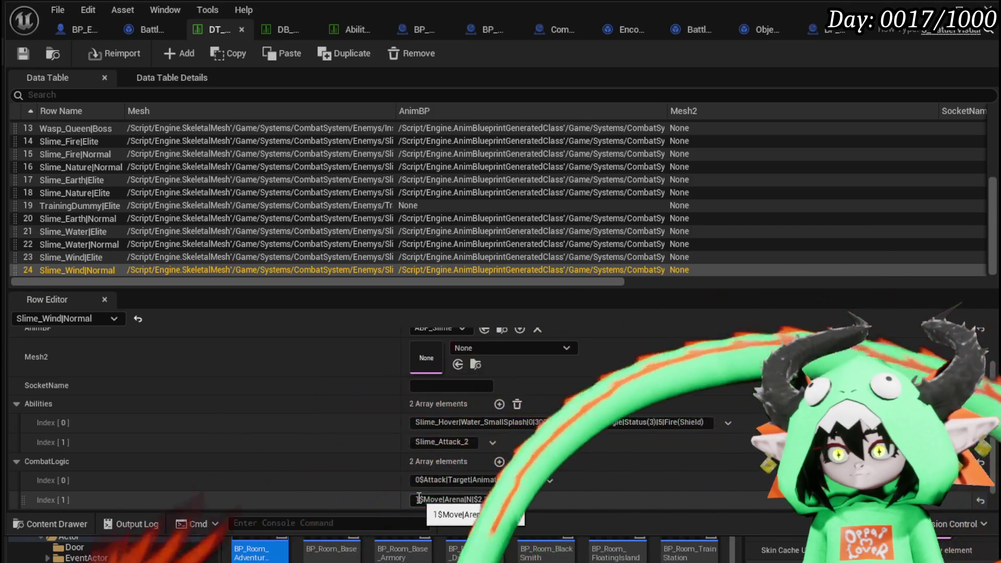
key("Return")
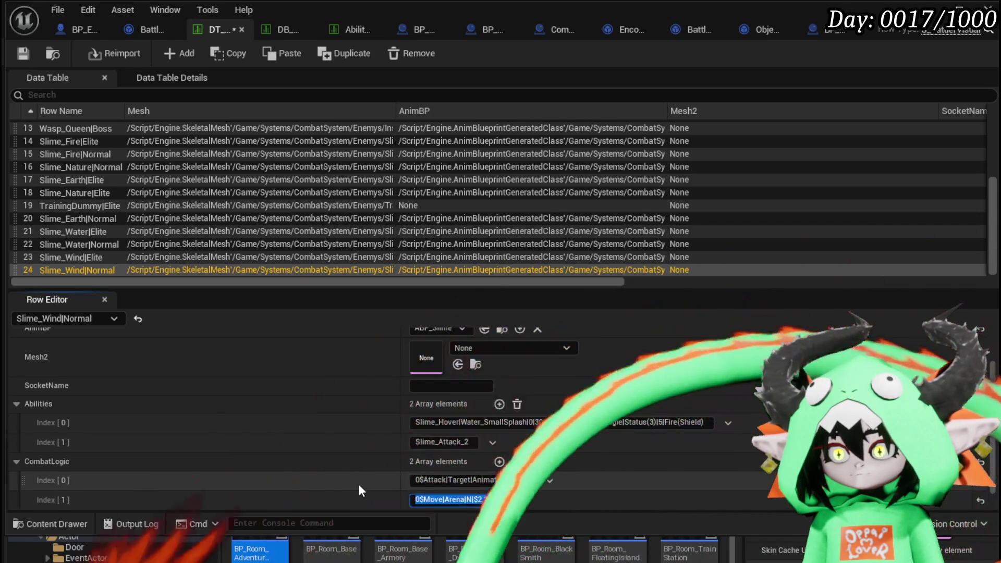
left_click(21, 51)
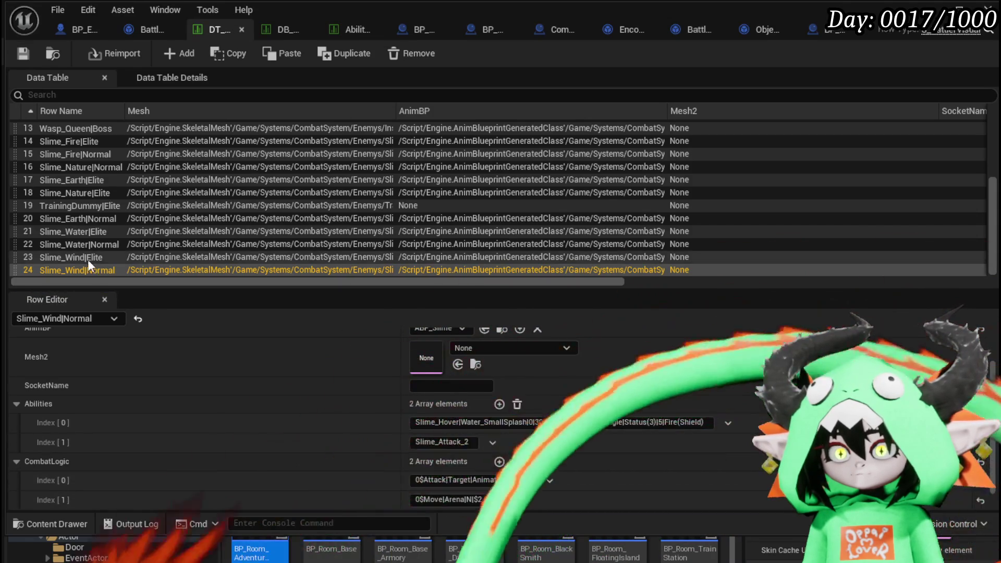
Rework Slime_Wind|Elite's second CombatLogic entry to 0$Move|Random|$2|0.
left_click(87, 258)
left_click(417, 499)
key("Delete")
type("0")
key("Return")
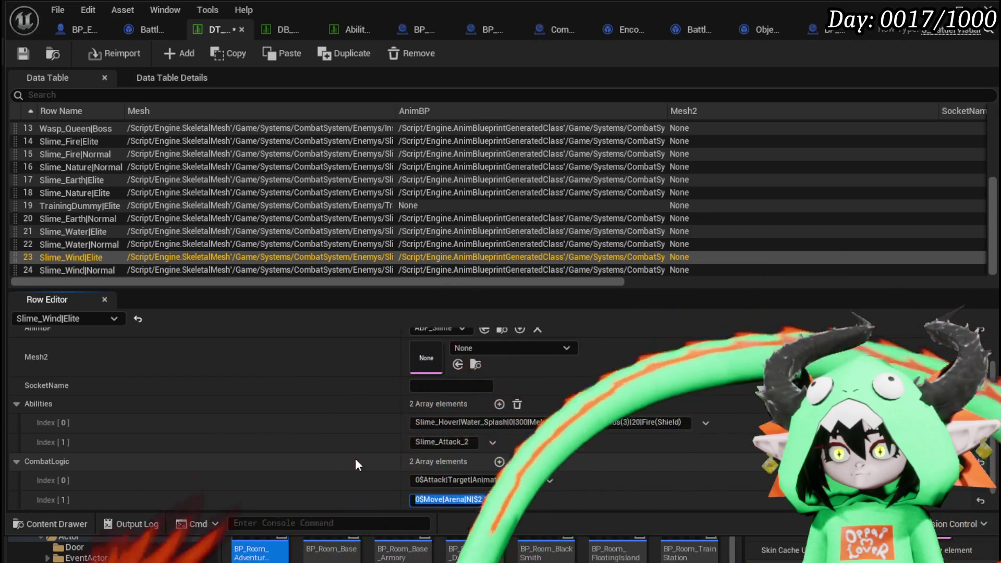
left_click(137, 270)
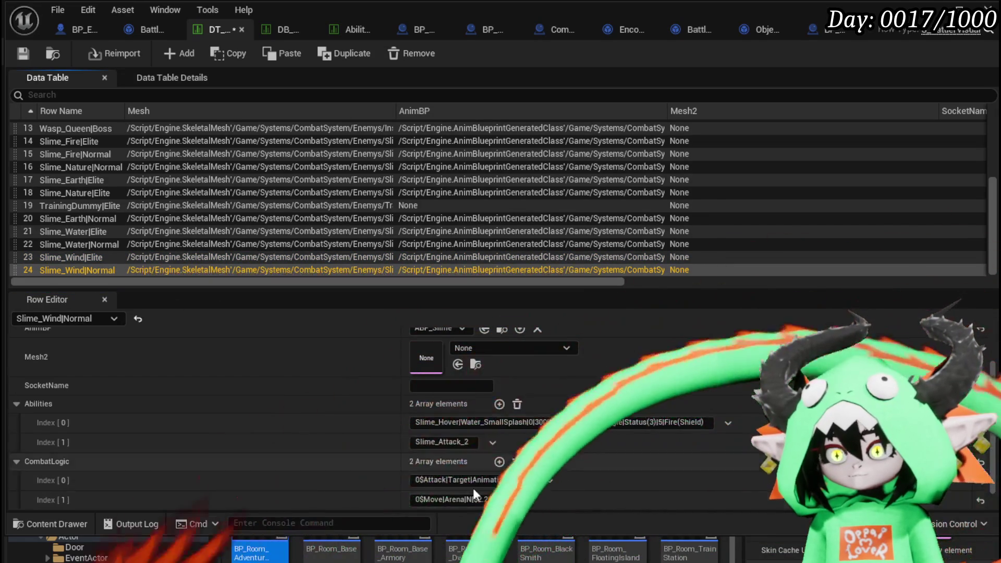
left_click(118, 258)
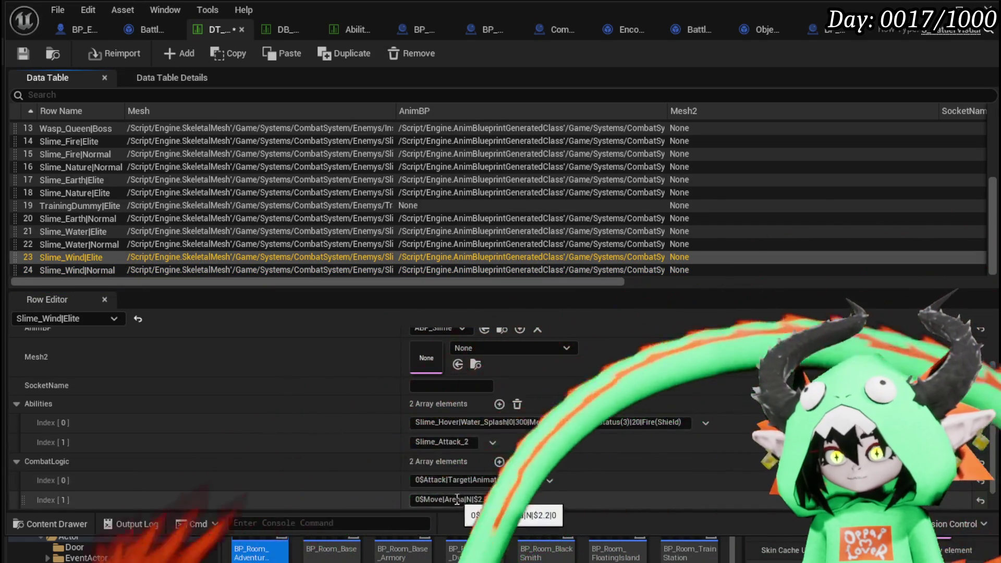
double_click(459, 500)
type("Ra")
type("ndom")
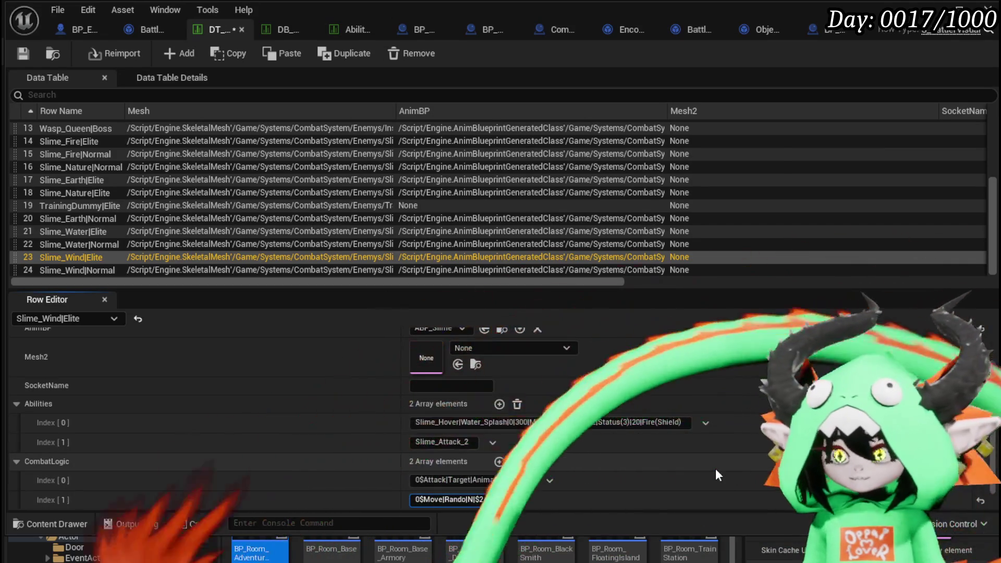
key("Delete")
key("Delete")
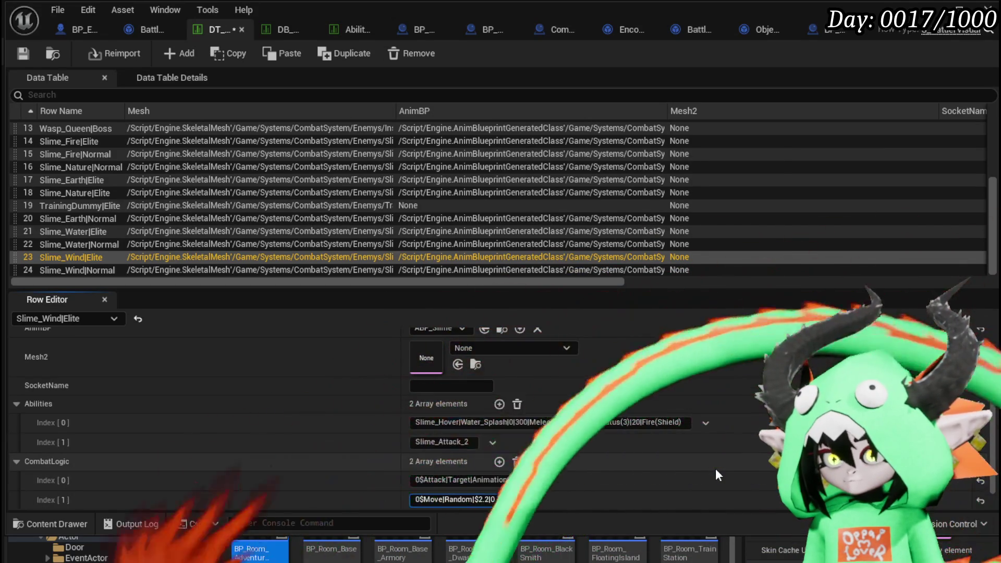
key("Right")
key("Right")
key("Delete")
key("Delete")
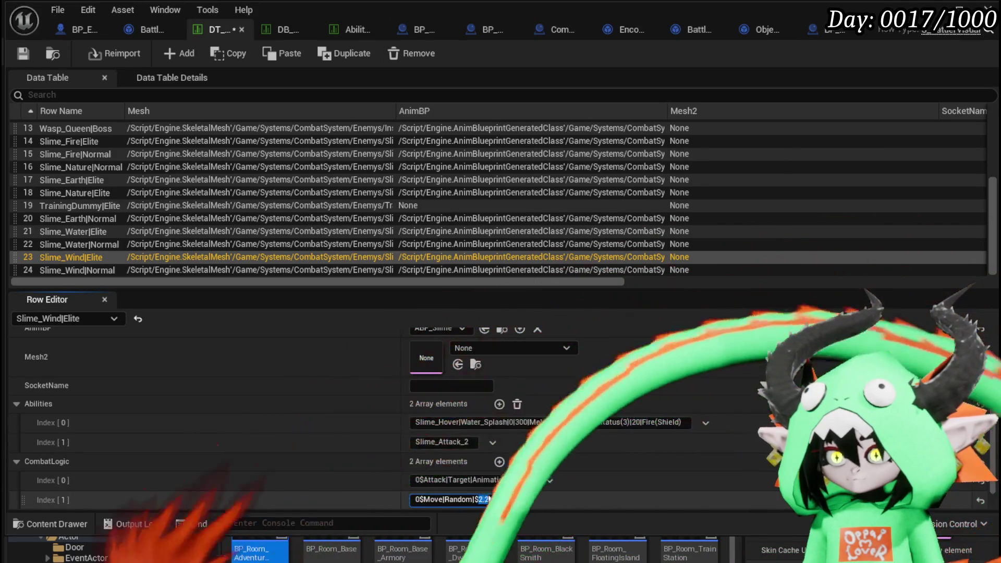
key("Return")
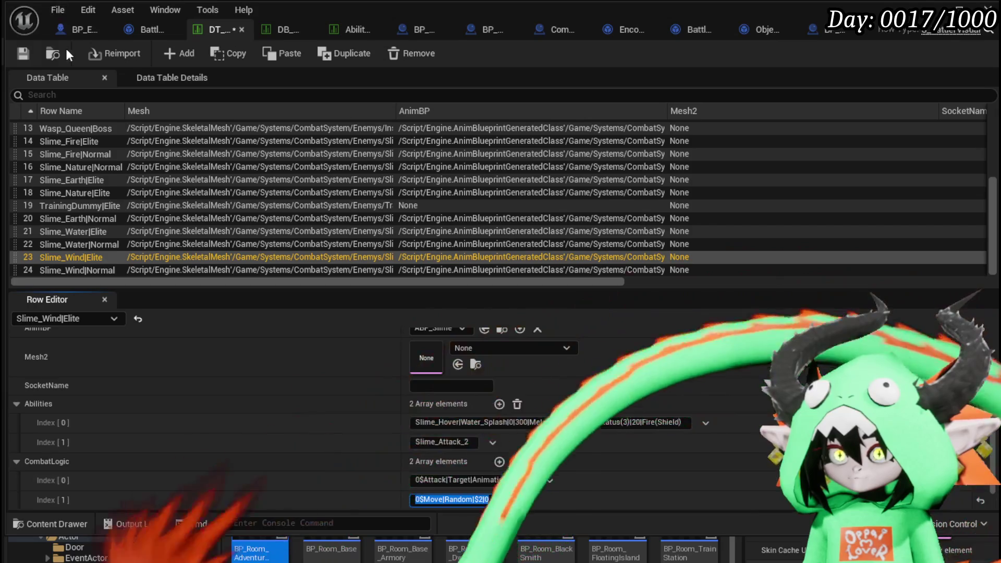
Copy the Elite entry into Slime_Wind|Normal's second CombatLogic element and save the data table.
left_click(69, 270)
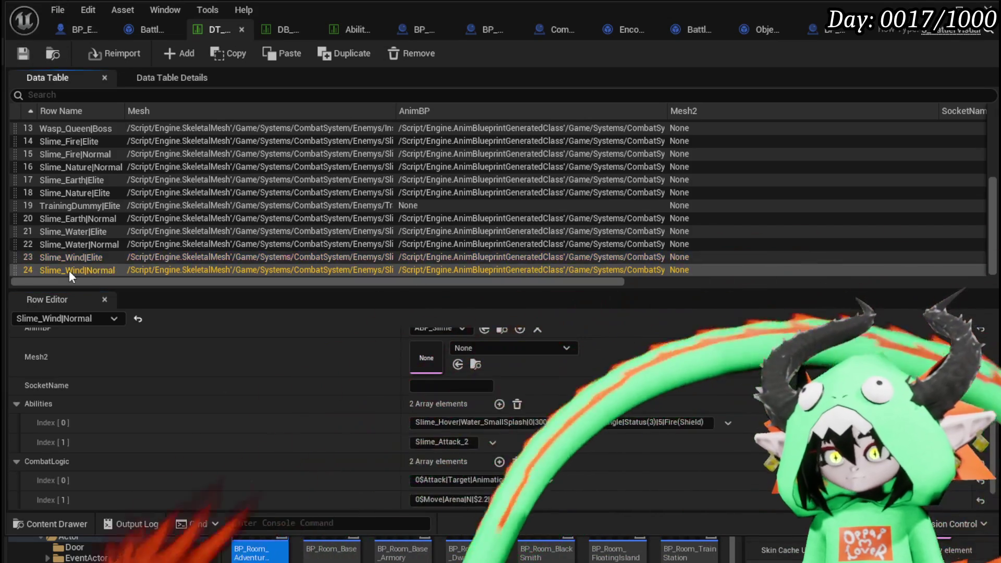
left_click(89, 256)
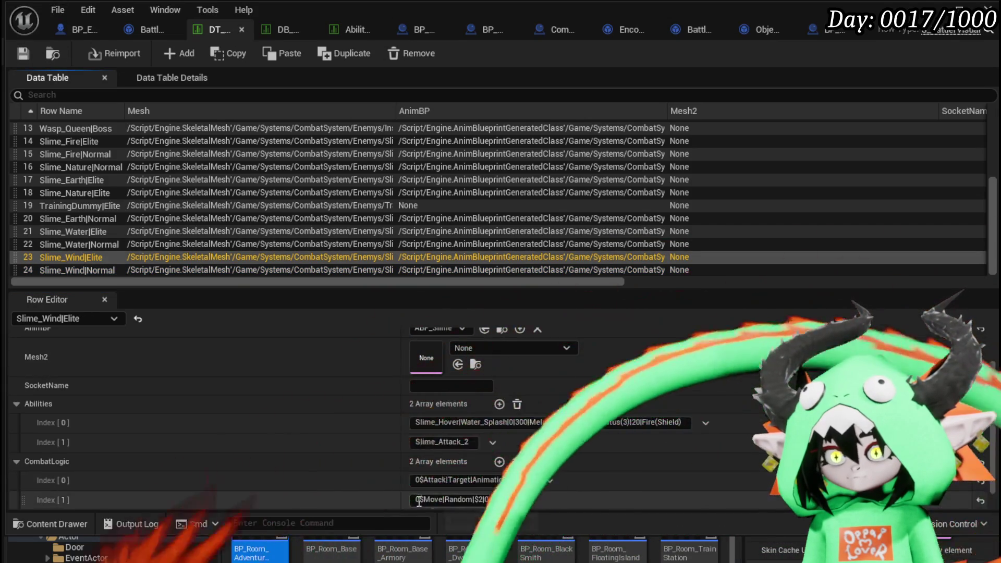
left_click(423, 539)
left_click(90, 266)
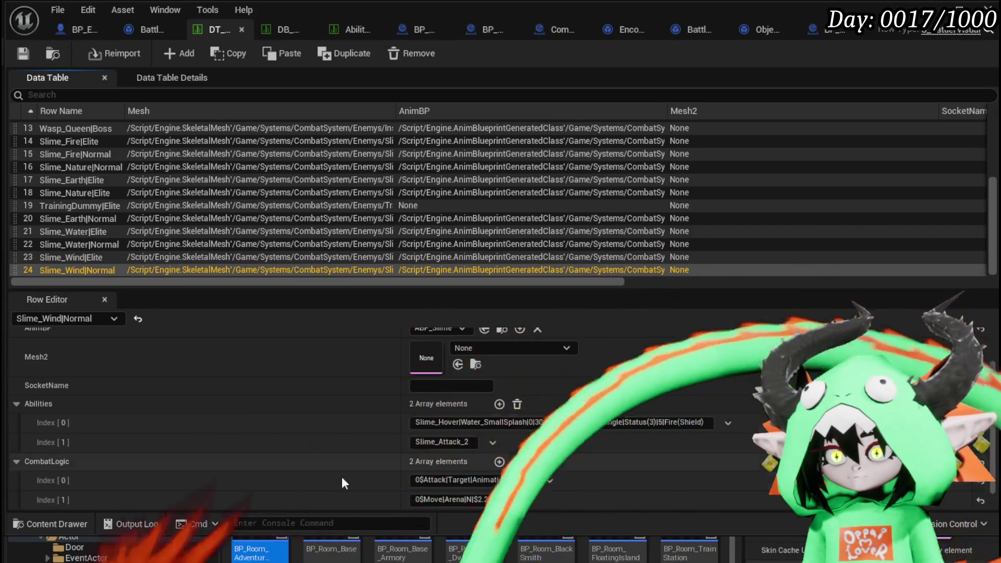
right_click(361, 491)
left_click(410, 533)
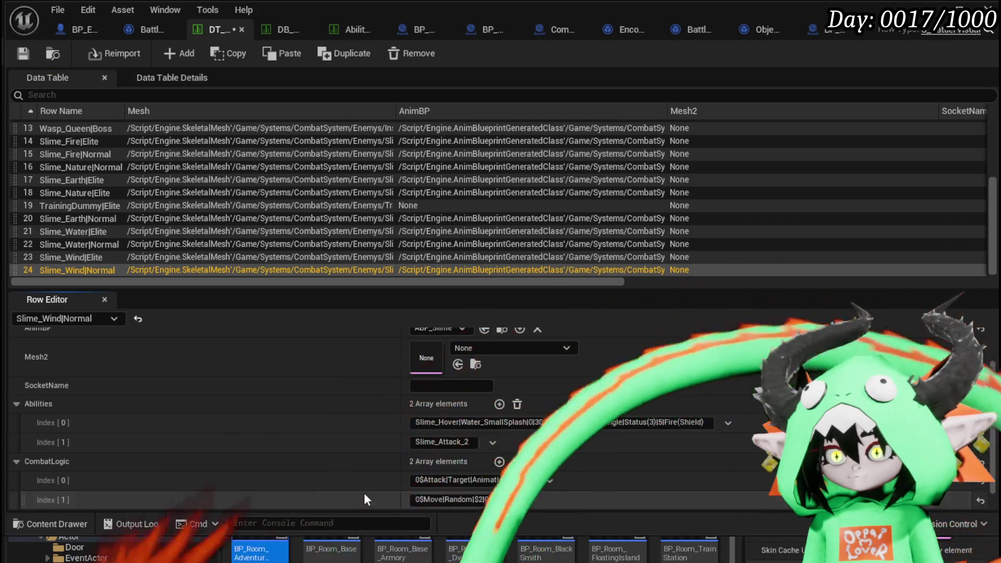
left_click(24, 56)
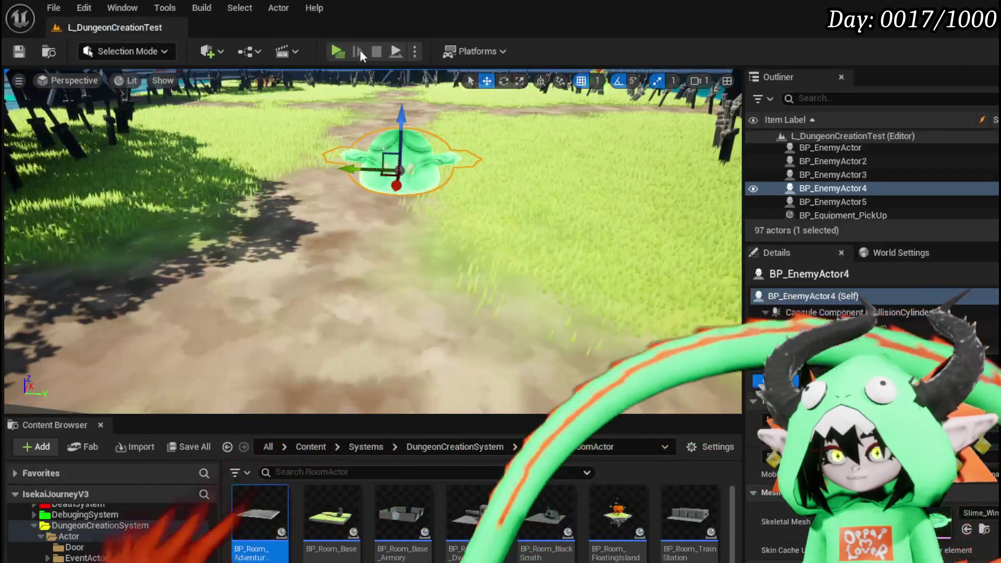
Run a Play session fighting the Wind slimes, exit with Esc, and save the level.
left_click(336, 52)
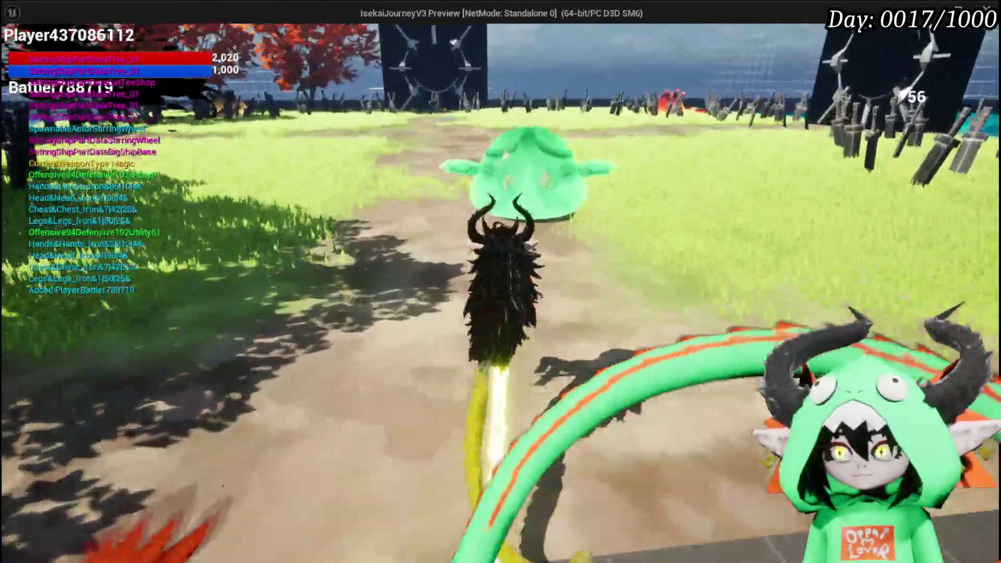
key("w")
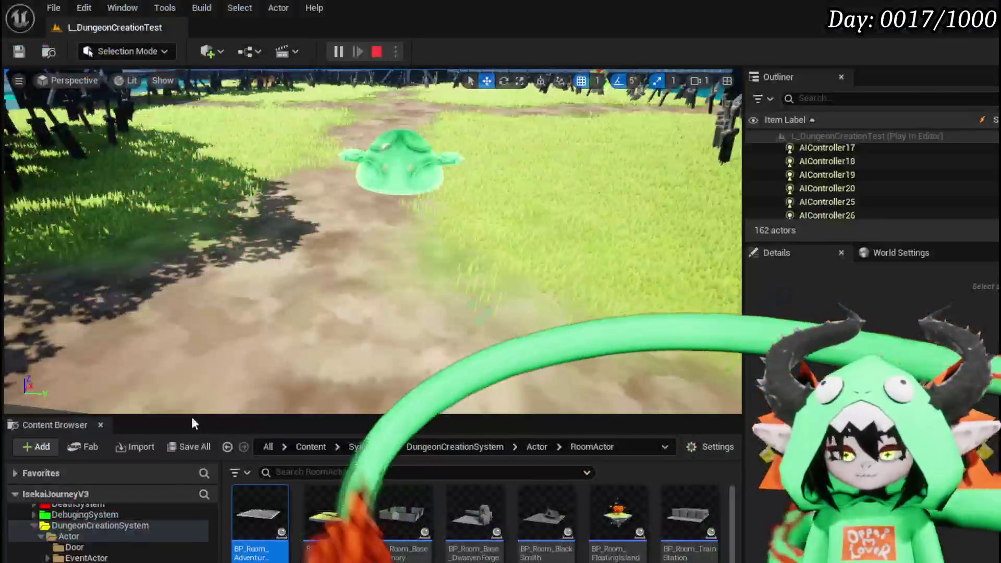
key("Escape")
left_click(19, 50)
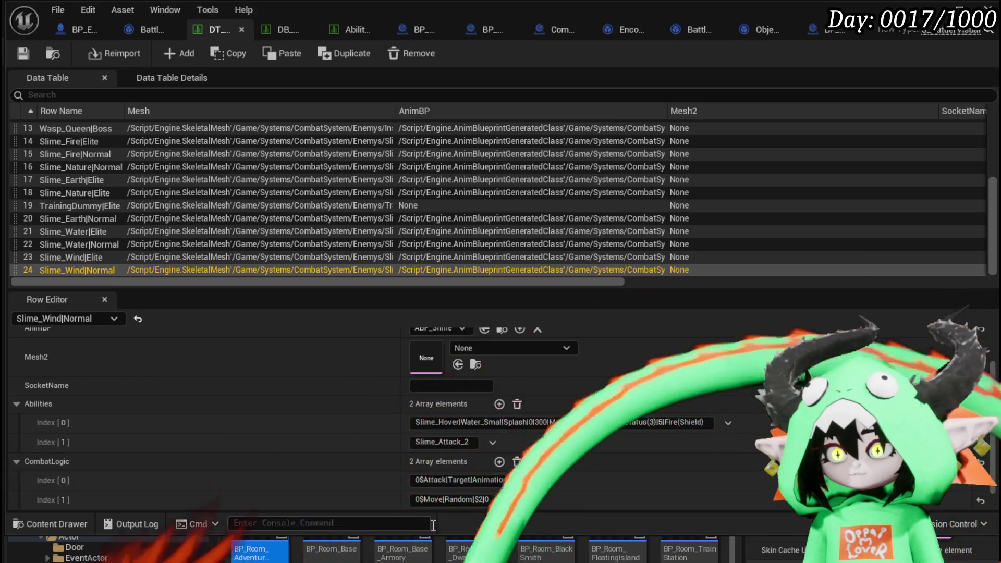
Enter 0$Move|Drift|$2 in Slime_Wind|Normal CombatLogic Index[1], dropping the trailing |0, and save.
left_click(500, 499)
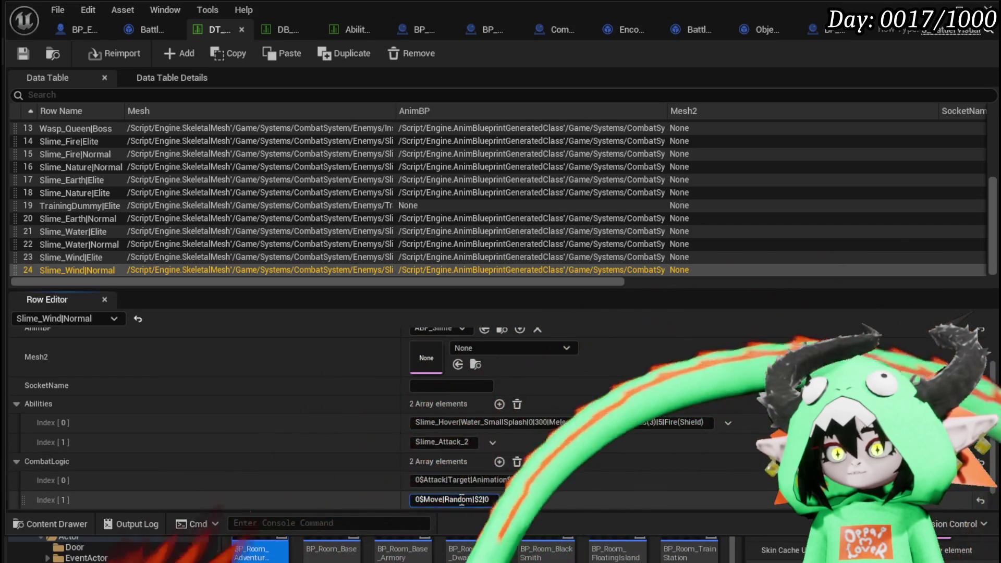
type("0$Move|Drift|$2|0")
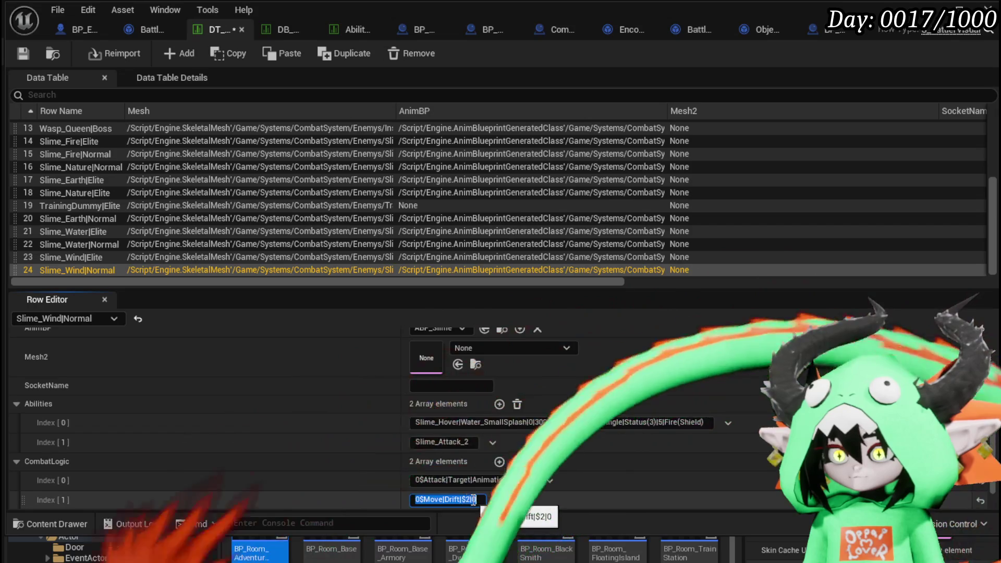
double_click(469, 500)
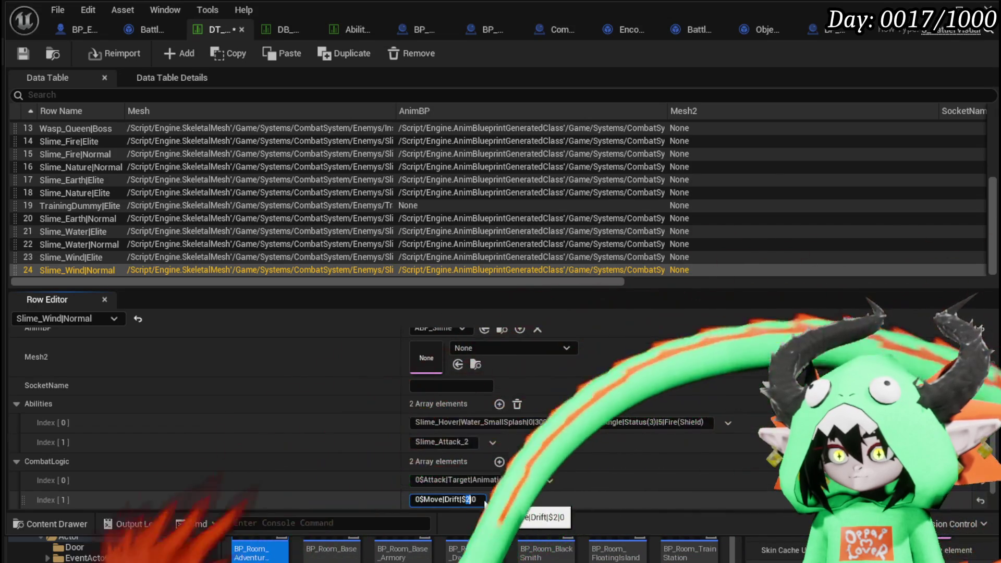
left_click(478, 499)
key("BackSpace")
key("BackSpace")
key("ctrl+a")
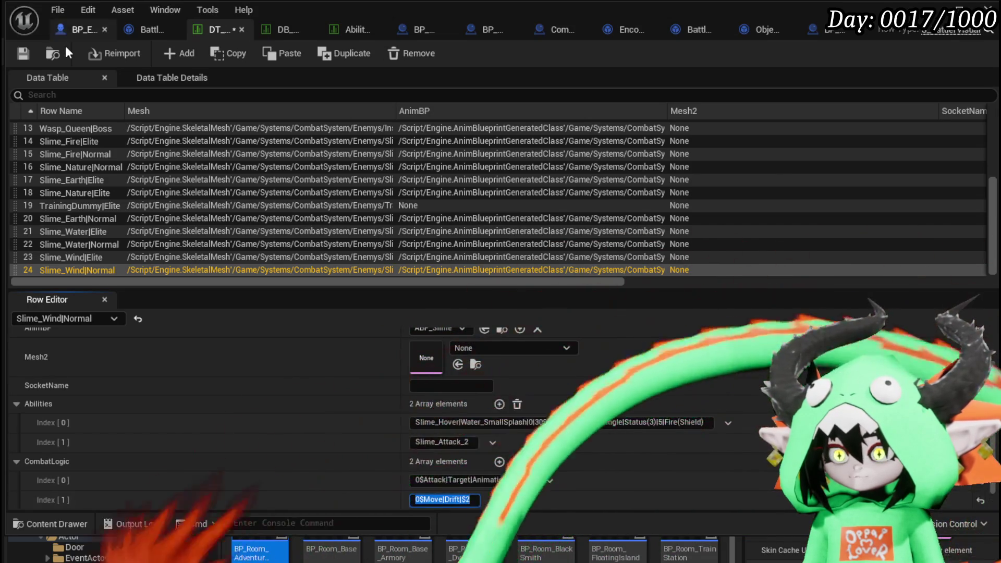
left_click(23, 53)
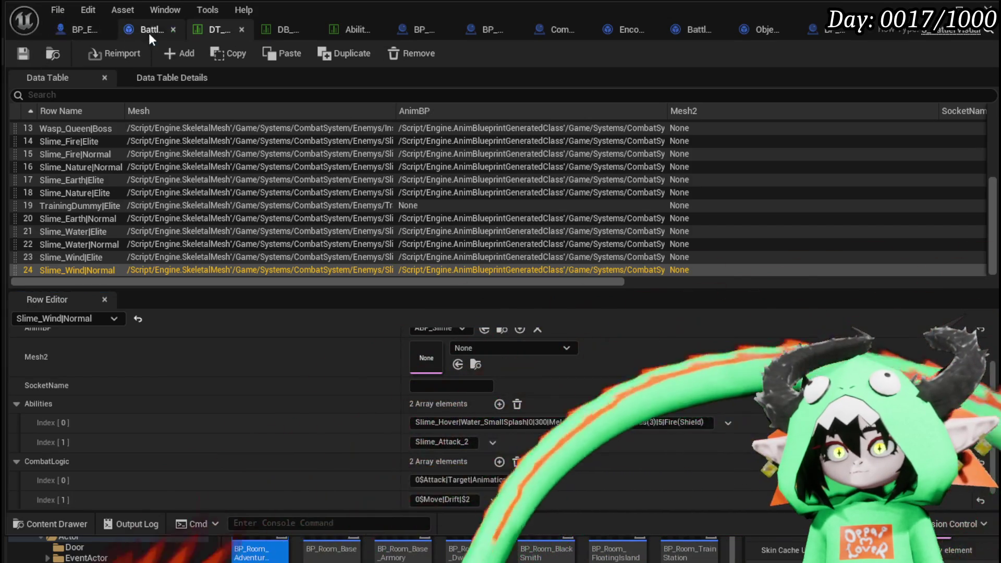
left_click(139, 29)
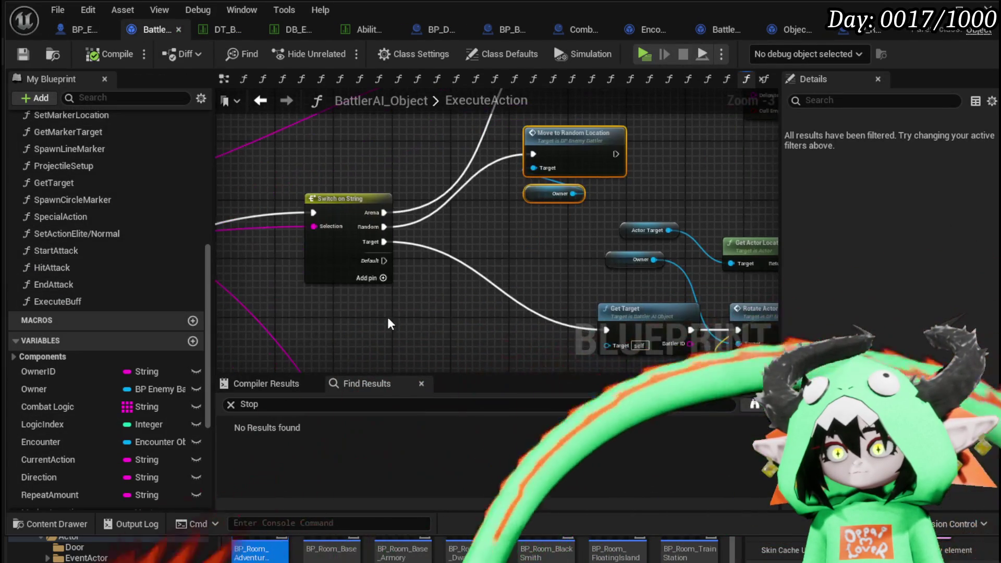
Add a Drift case to ExecuteAction's Switch on String node and save the blueprint.
left_click(340, 250)
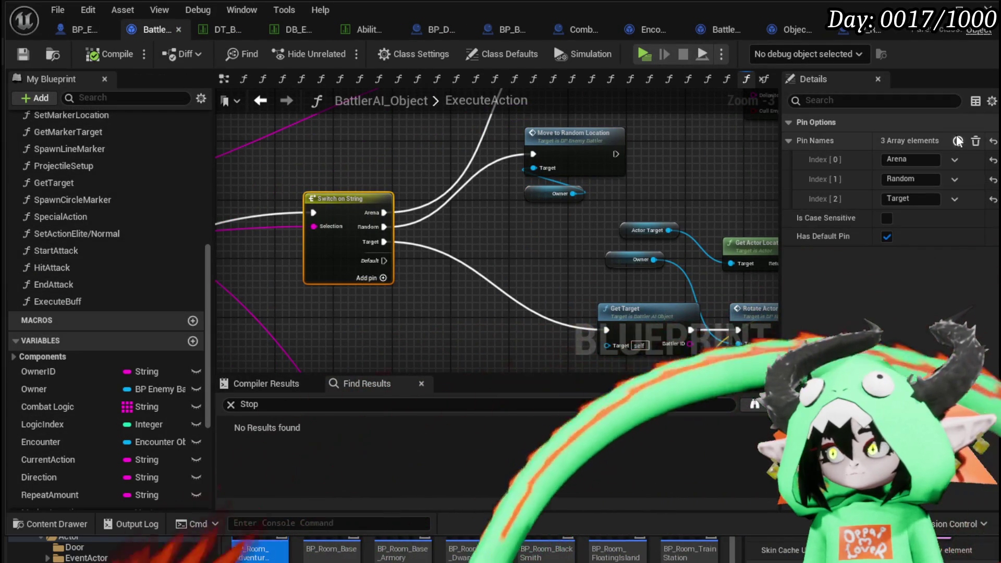
left_click(958, 141)
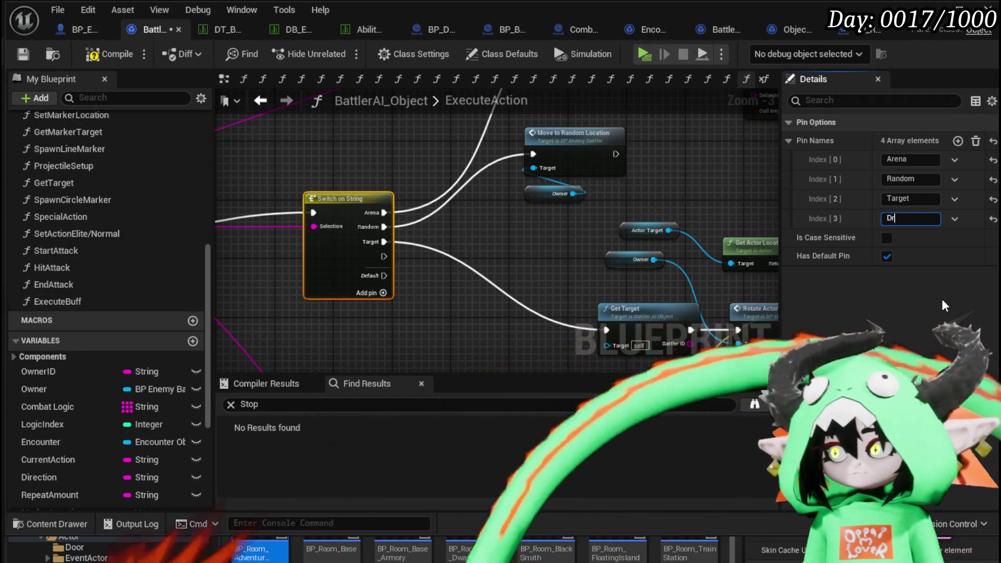
type("Drift")
key("Return")
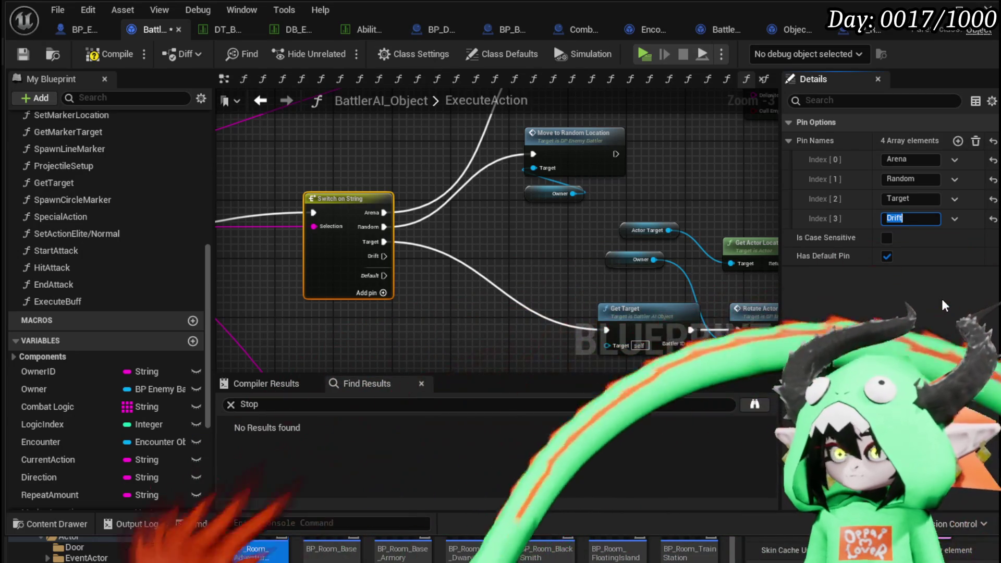
left_click(23, 53)
Wire the Drift case to pasted Move to Random Location nodes, then open that event's definition.
mouse_move(634, 121)
left_mouse_down()
mouse_move(536, 164)
mouse_move(513, 206)
left_mouse_up()
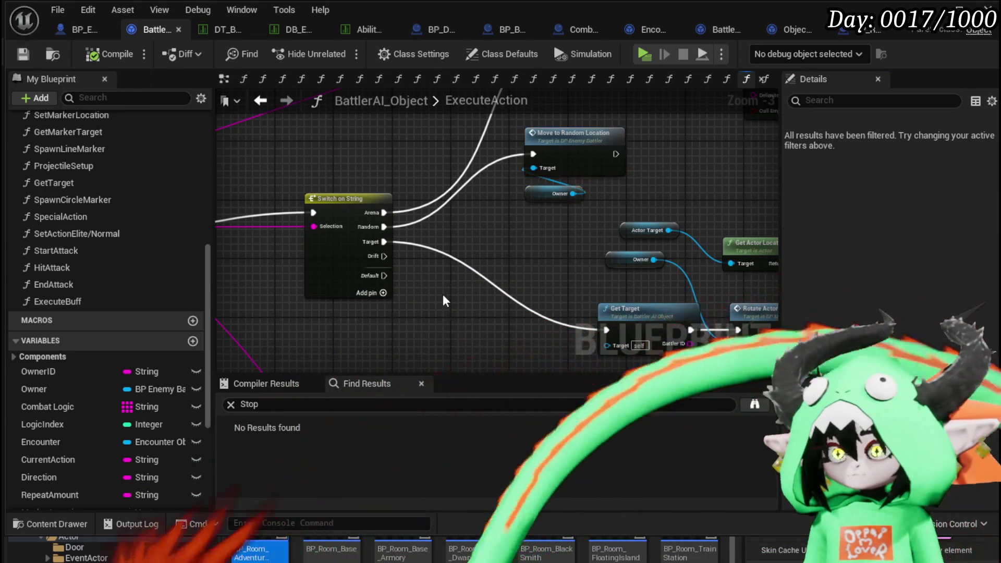
key("ctrl+c")
key("ctrl+v")
mouse_move(385, 256)
left_mouse_down()
mouse_move(428, 261)
mouse_move(416, 256)
left_mouse_up()
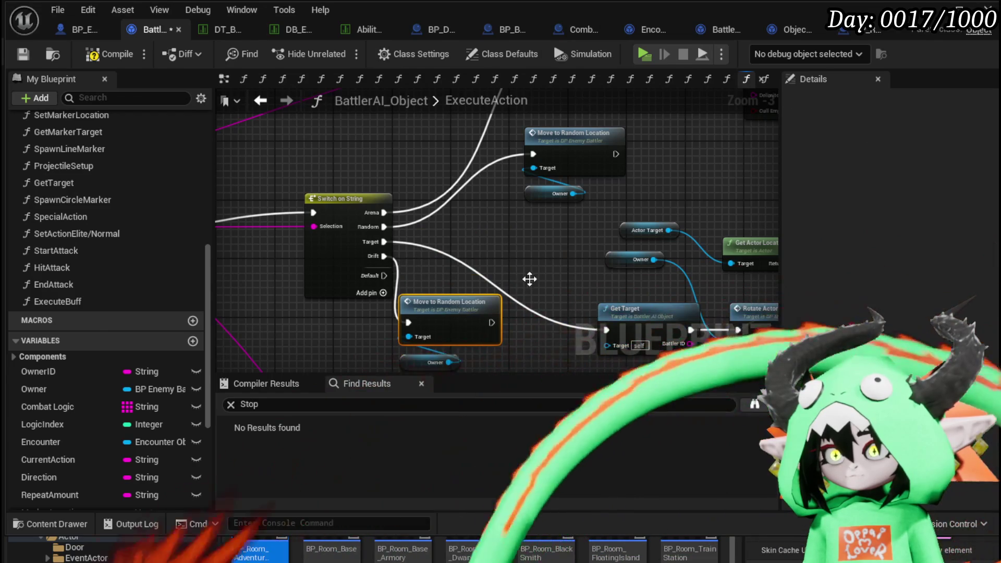
double_click(503, 286)
scroll(411, 282, "up", 2)
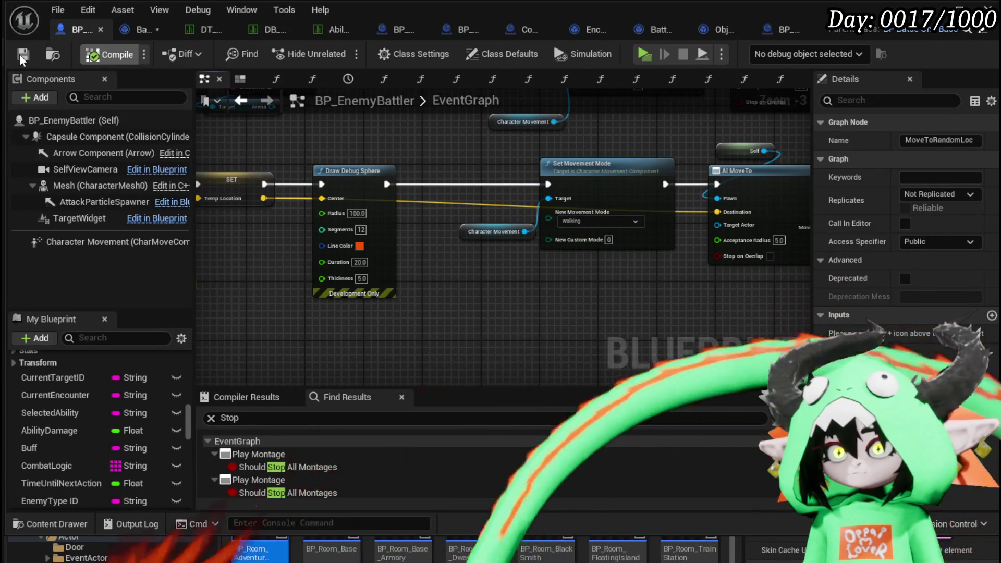
left_click(137, 29)
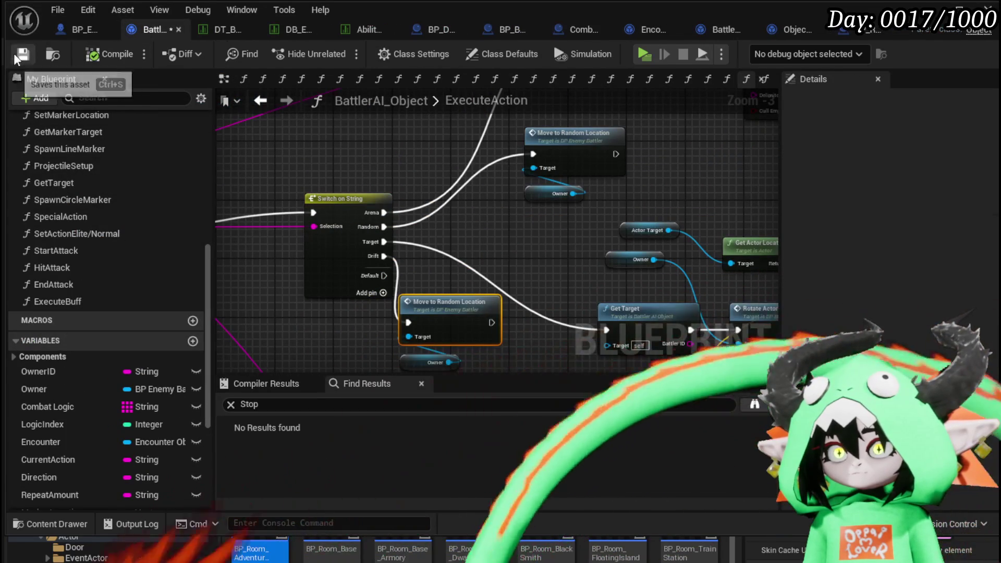
left_click(80, 32)
scroll(563, 256, "down", 3)
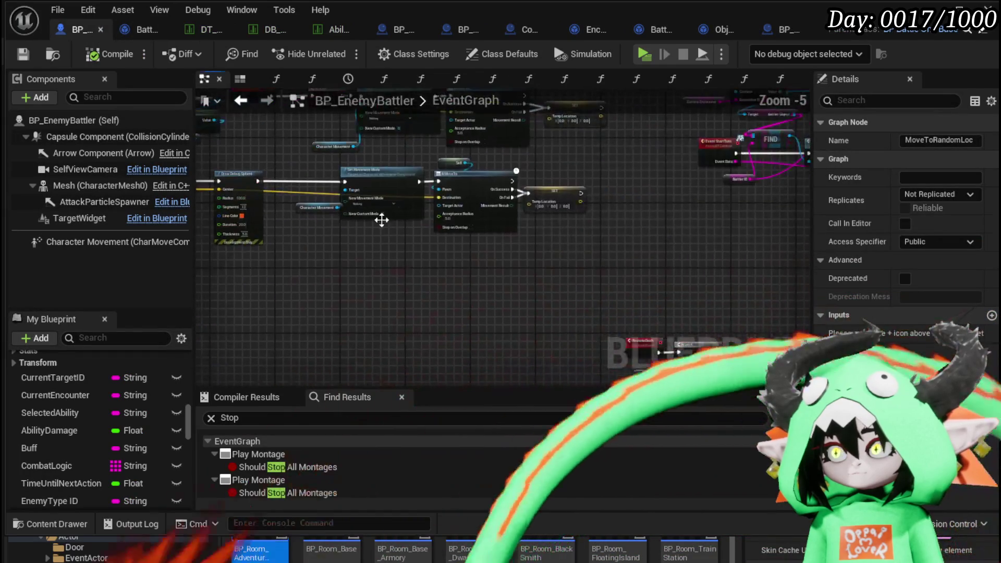
scroll(649, 224, "down", 2)
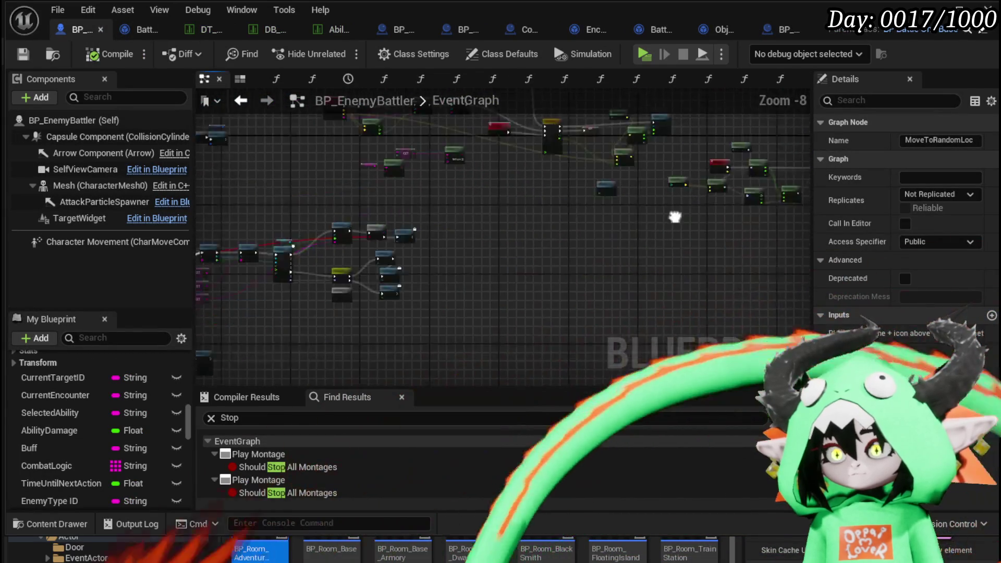
mouse_move(689, 233)
left_mouse_down()
mouse_move(264, 188)
mouse_move(315, 160)
mouse_move(413, 230)
mouse_move(693, 216)
mouse_move(514, 201)
mouse_move(584, 219)
mouse_move(393, 158)
mouse_move(390, 233)
mouse_move(286, 254)
left_mouse_up()
scroll(286, 254, "up", 3)
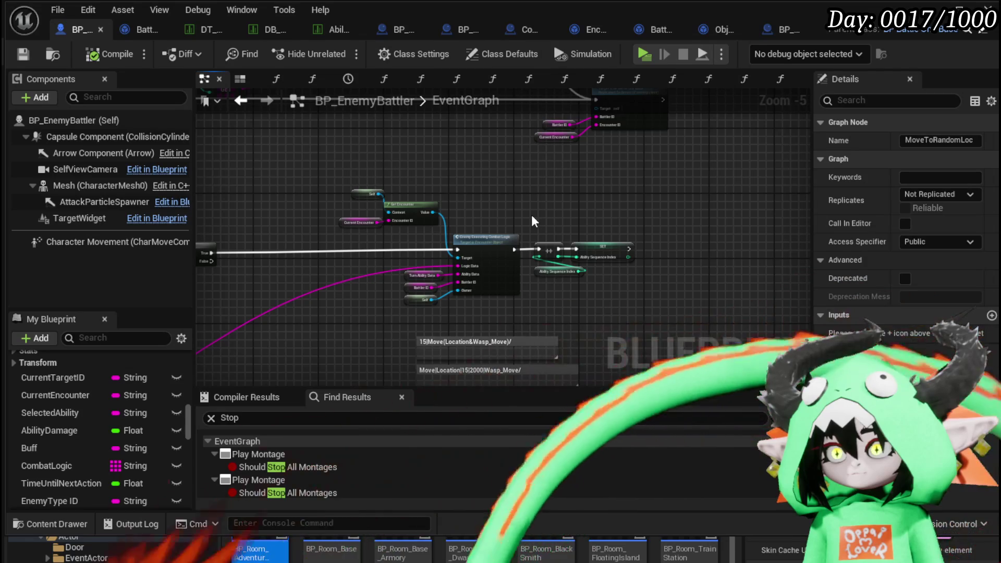
scroll(532, 221, "down", 3)
scroll(485, 219, "down", 2)
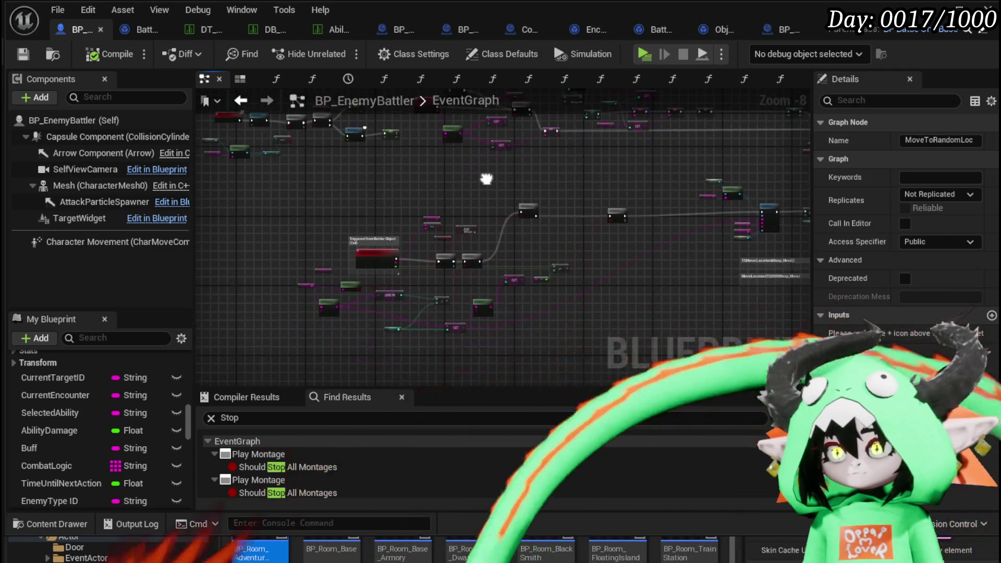
scroll(303, 184, "down", 1)
mouse_move(303, 183)
left_mouse_down()
mouse_move(308, 234)
mouse_move(427, 250)
mouse_move(553, 235)
mouse_move(609, 258)
mouse_move(519, 264)
left_mouse_up()
scroll(509, 234, "up", 7)
double_click(287, 493)
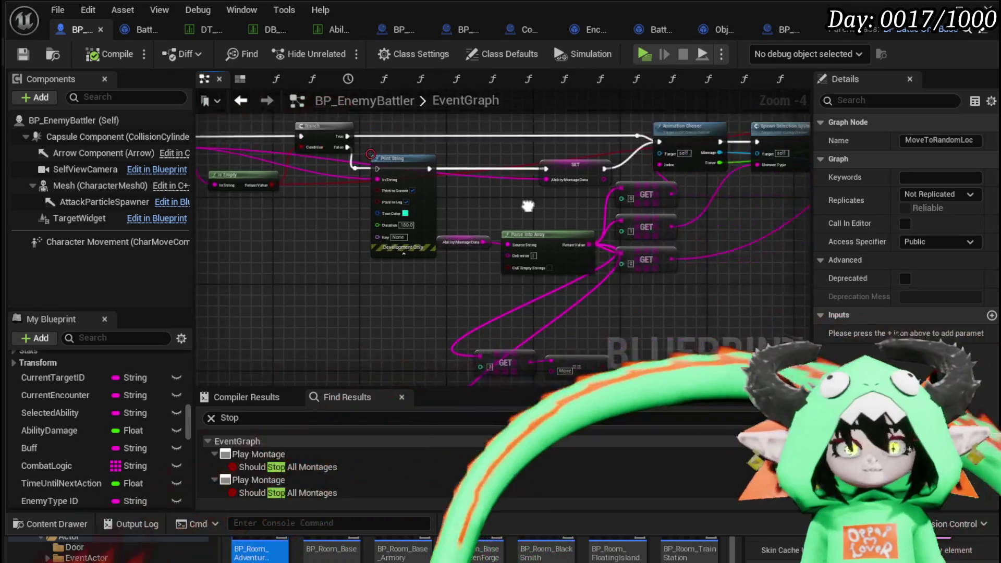
scroll(410, 230, "down", 1)
mouse_move(411, 230)
left_mouse_down()
mouse_move(262, 201)
mouse_move(319, 151)
mouse_move(782, 174)
left_mouse_up()
mouse_move(219, 156)
left_mouse_down()
mouse_move(678, 167)
mouse_move(309, 163)
mouse_move(370, 169)
mouse_move(232, 146)
left_mouse_up()
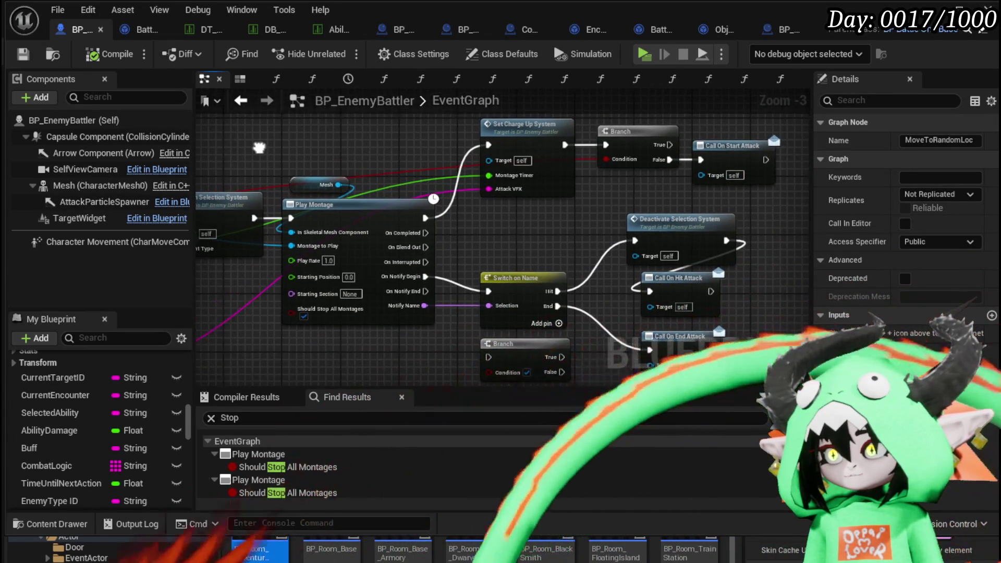
scroll(584, 174, "down", 3)
left_click(252, 189)
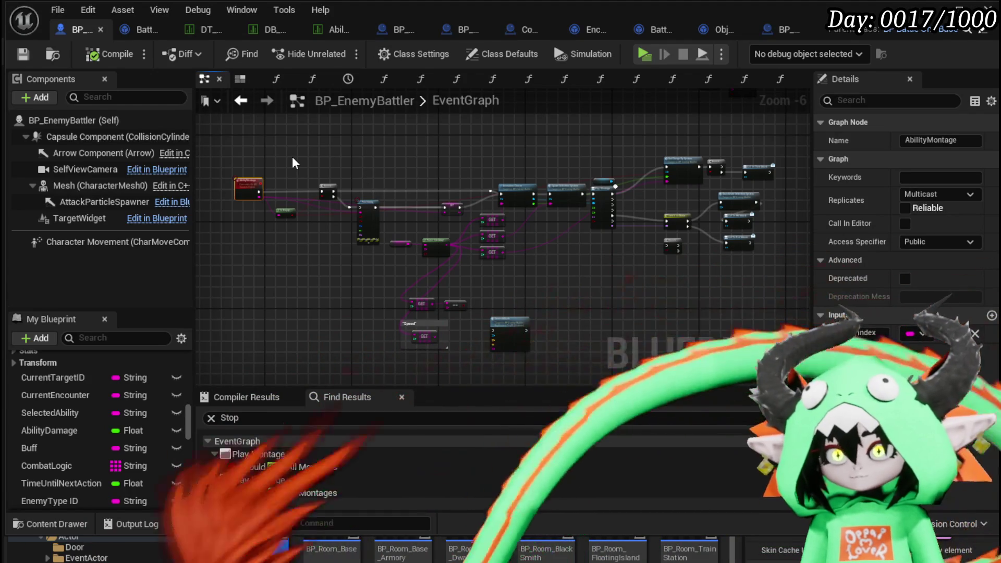
Save BP_EnemyBattler and switch back to the L_DungeonCreationTest level editor.
left_click(22, 53)
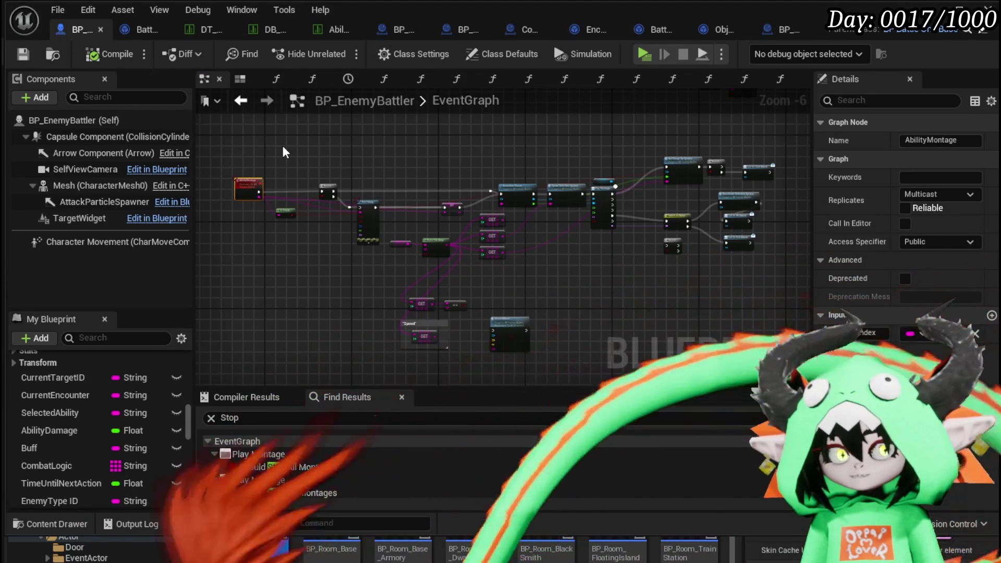
left_click_drag(282, 146, 492, 125)
scroll(356, 145, "up", 2)
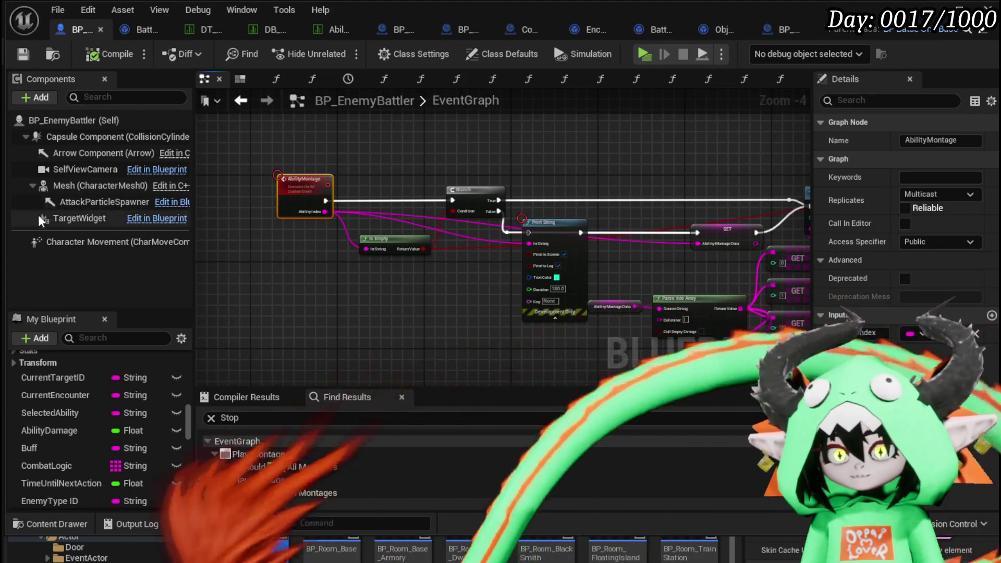
left_click(23, 55)
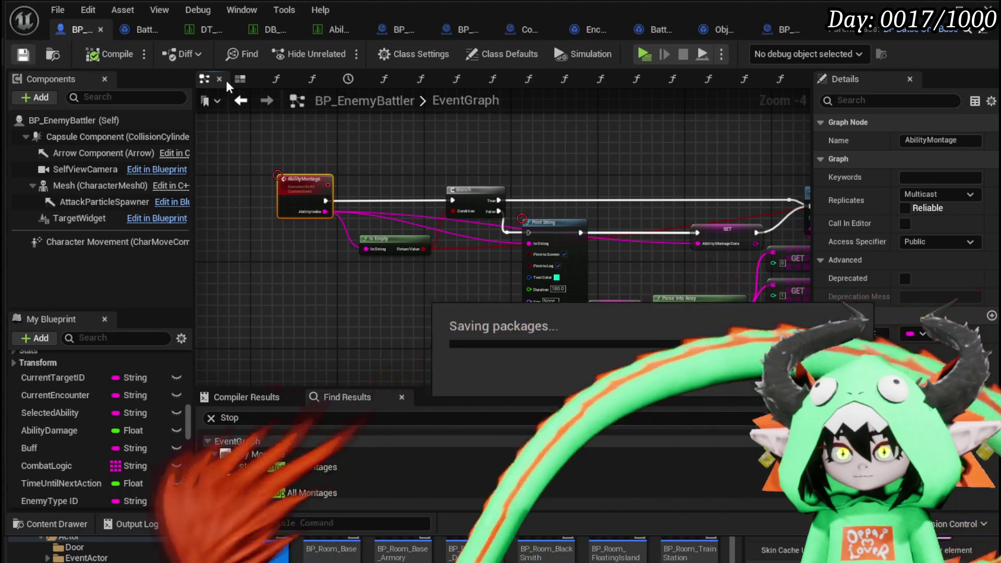
key("alt+Tab")
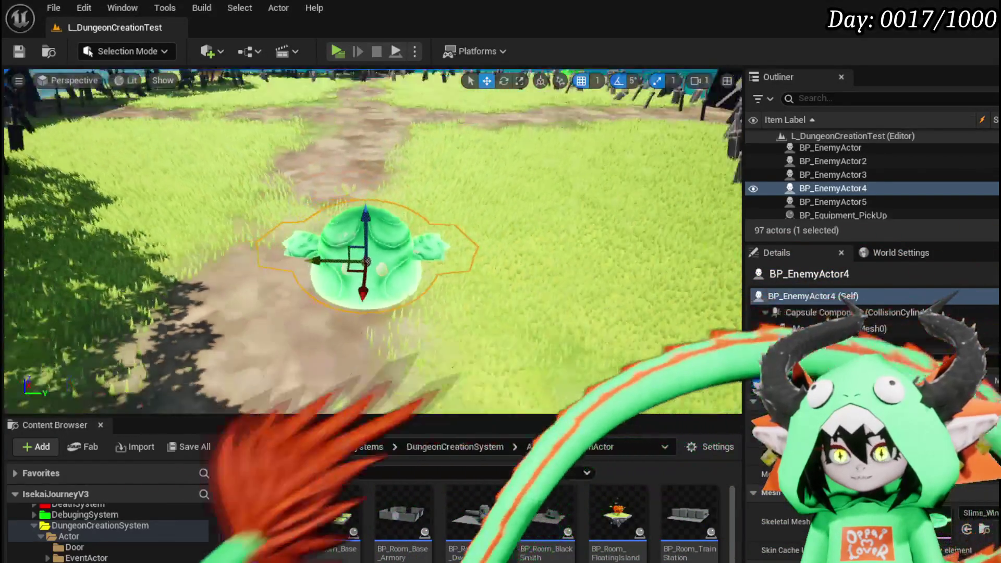
Center the slime in the viewport, then return to BP_EnemyBattler's DT_BattlerInfo data table.
scroll(372, 240, "down", 5)
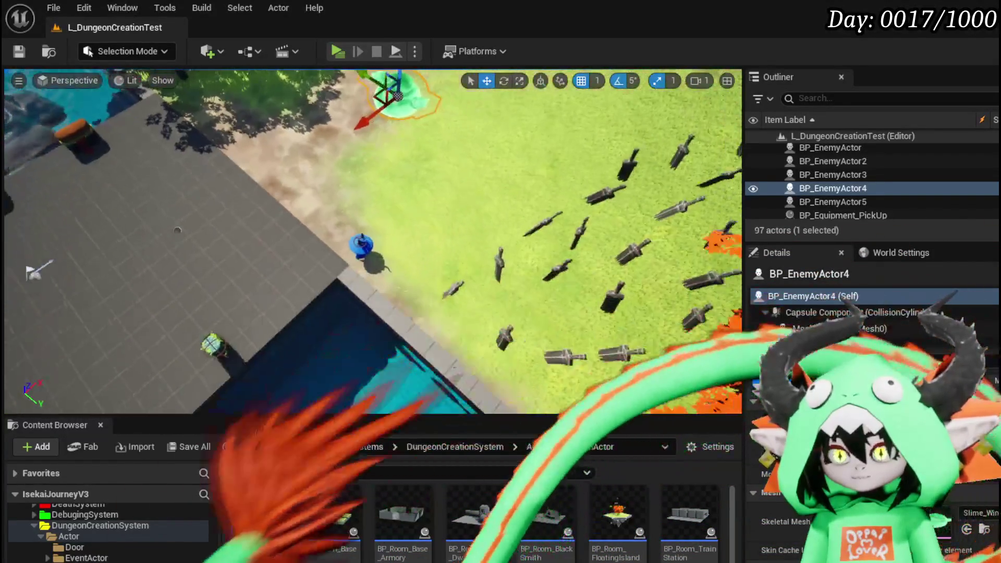
left_click_drag(420, 365, 417, 172)
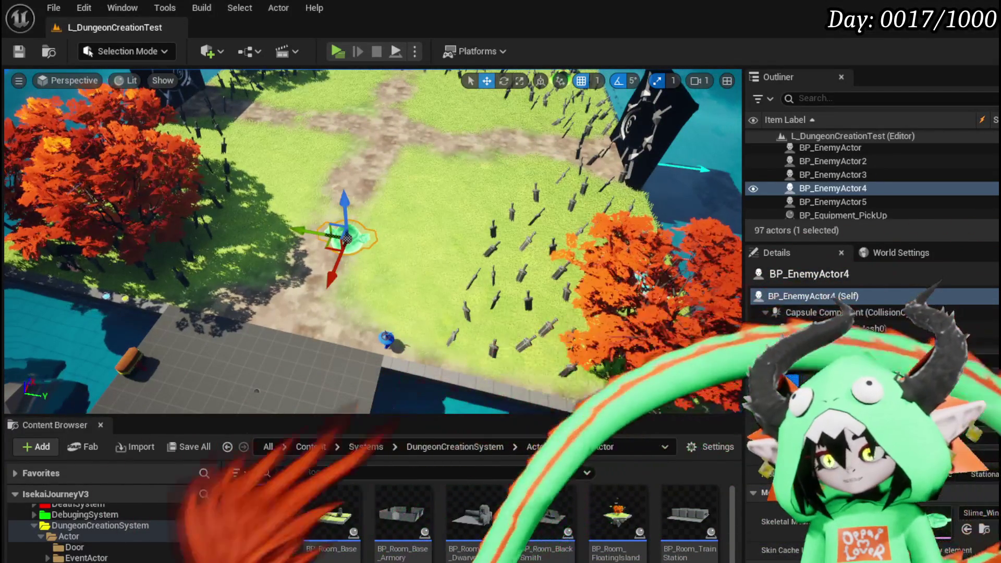
key("alt+Tab")
left_click(357, 223)
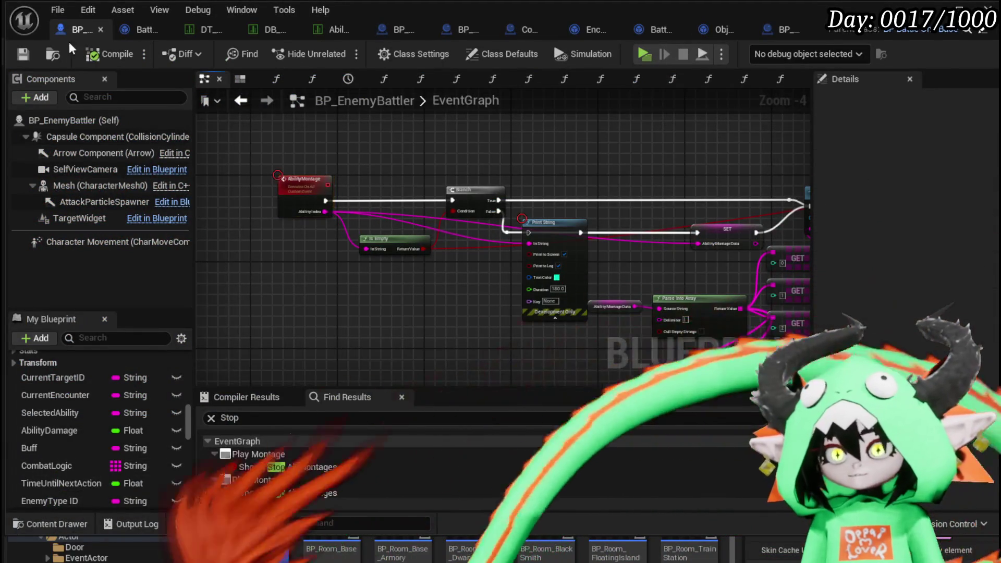
left_click(201, 30)
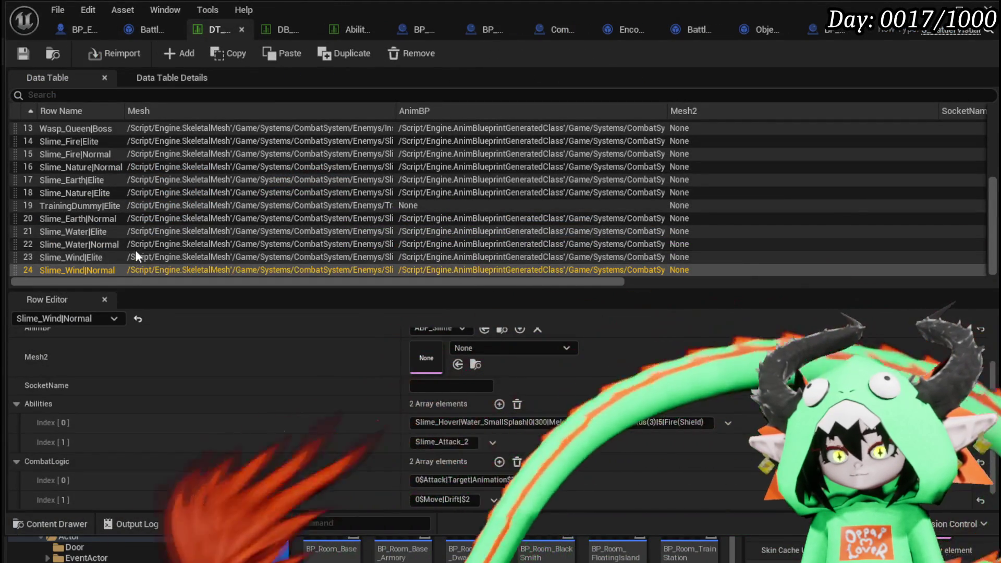
Browse the Slime_Wind, Slime_Earth and Slime_Water rows, ending on Slime_Earth|Elite's CombatLogic entries.
left_click(132, 256)
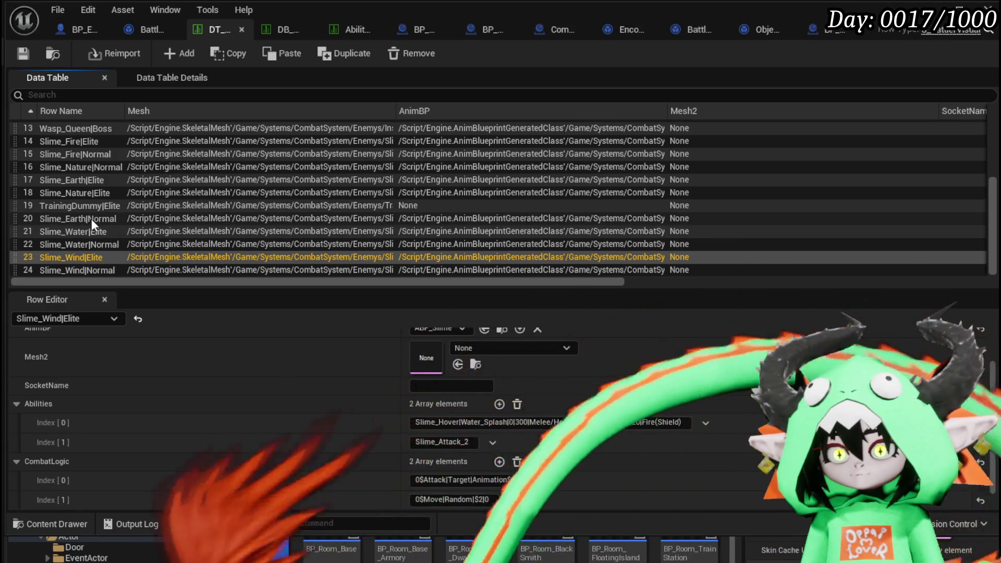
left_click(92, 218)
key("Down")
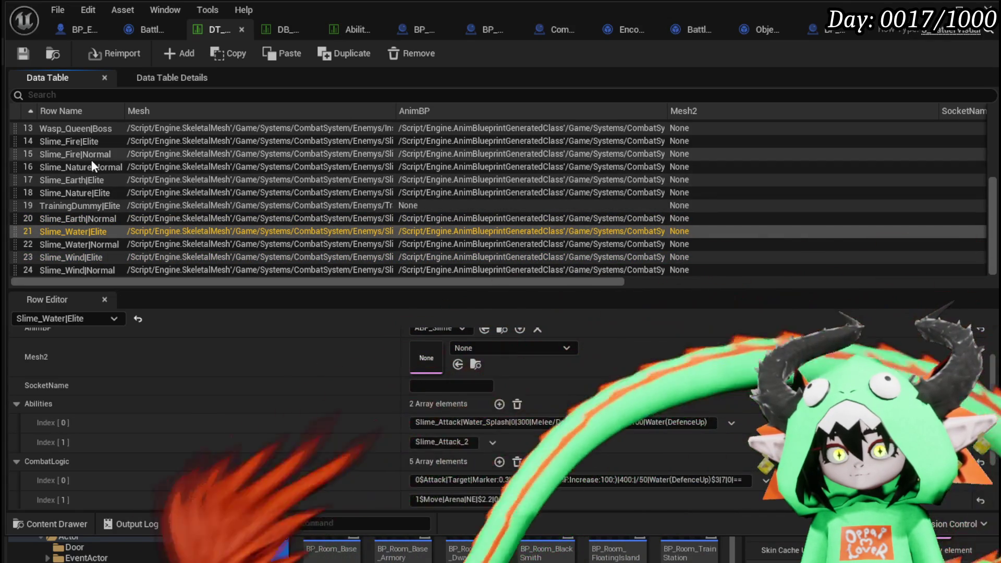
scroll(95, 220, "up", 2)
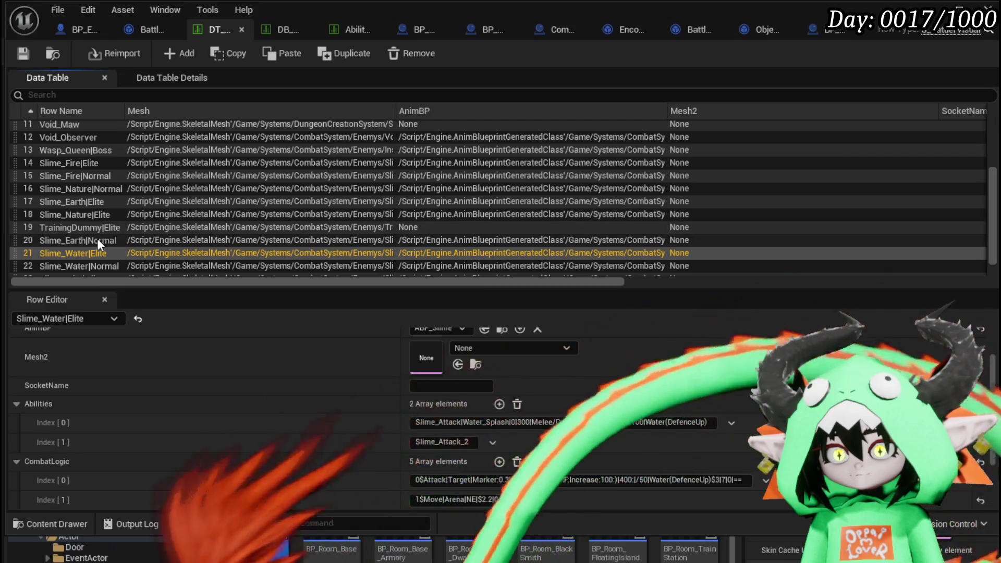
left_click(97, 239)
scroll(97, 238, "up", 2)
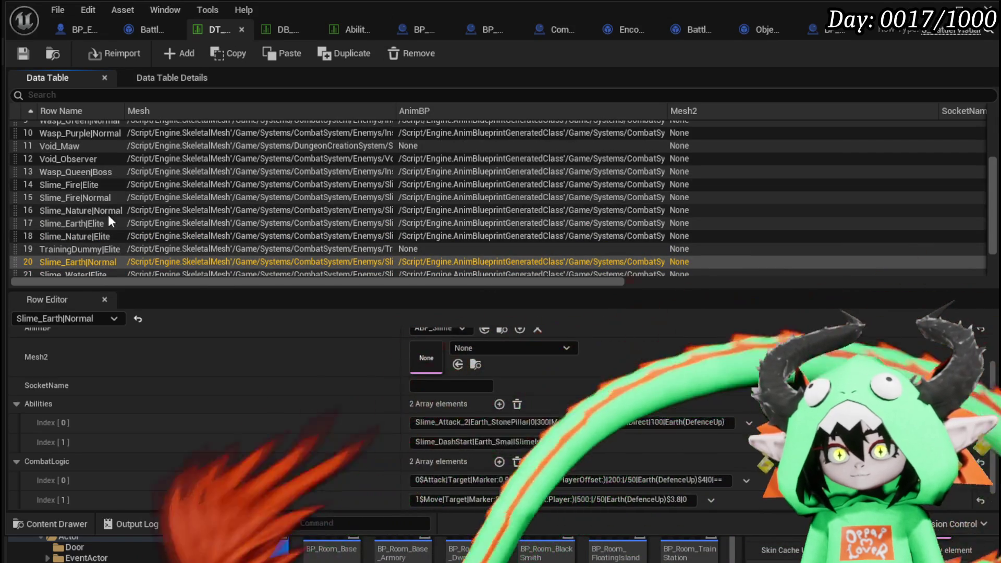
left_click(95, 224)
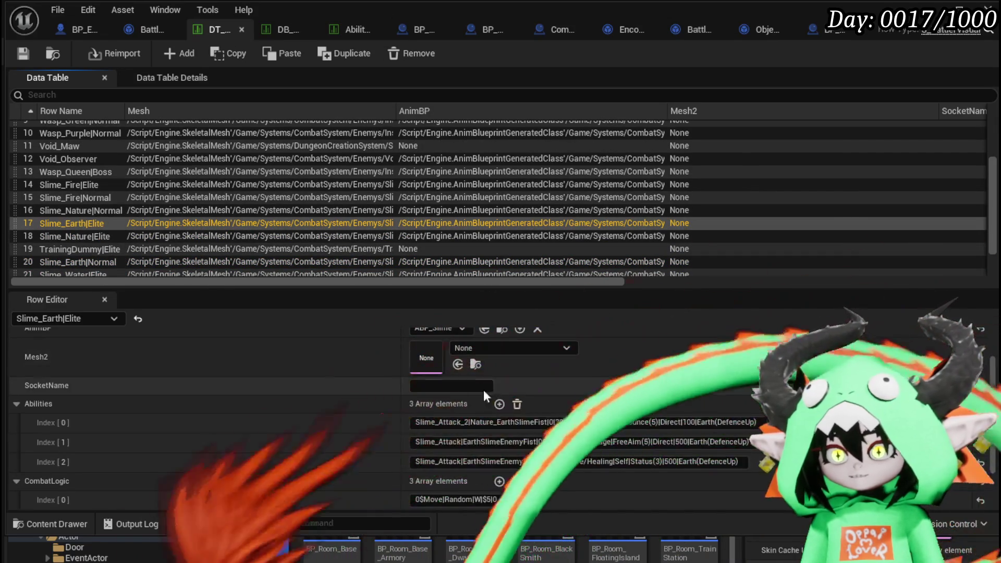
scroll(330, 409, "down", 3)
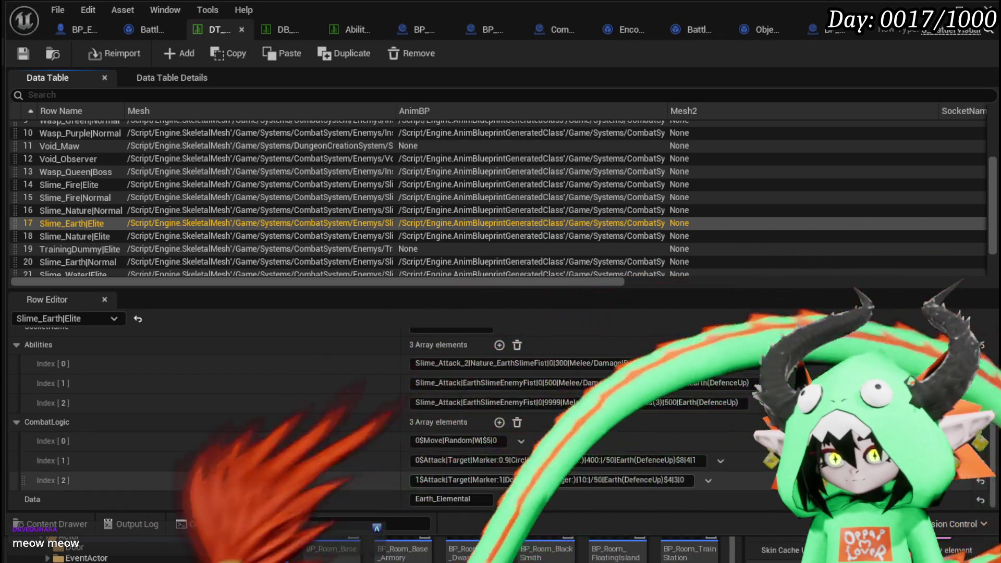
Copy Slime_Earth|Elite's third CombatLogic entry into a new third entry on Slime_Wind|Elite.
left_click(522, 480)
key("ctrl+a")
key("ctrl+c")
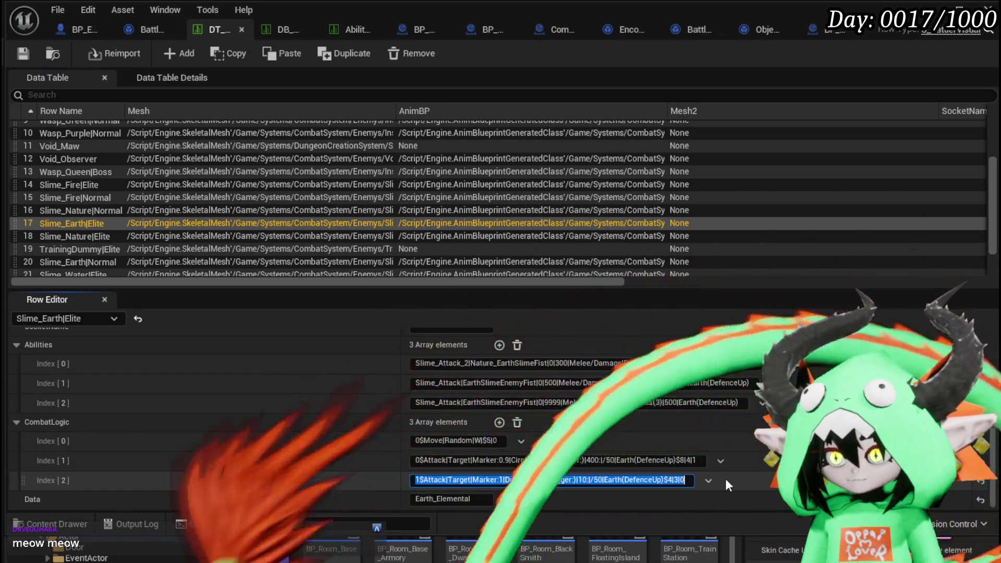
scroll(111, 257, "down", 2)
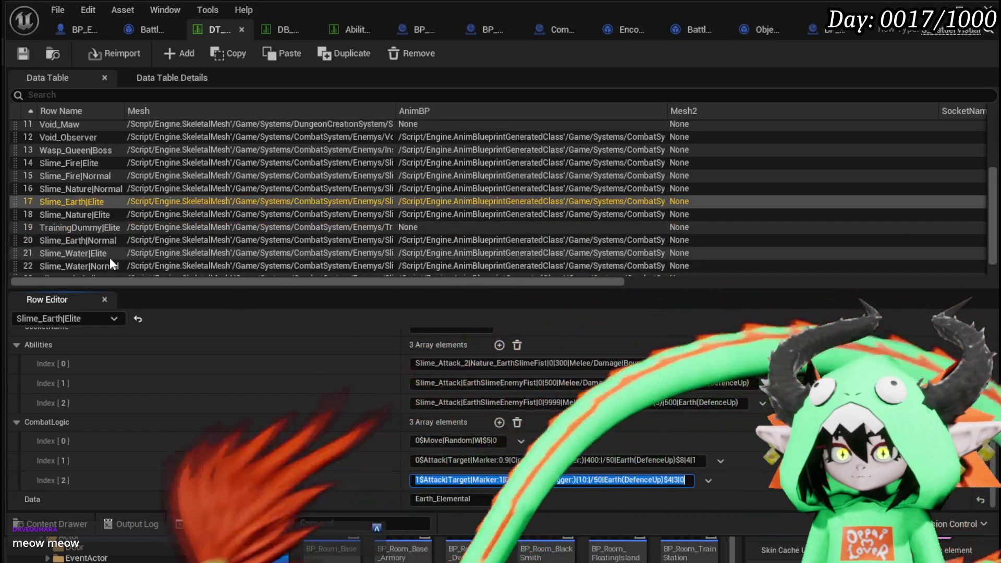
left_click(90, 258)
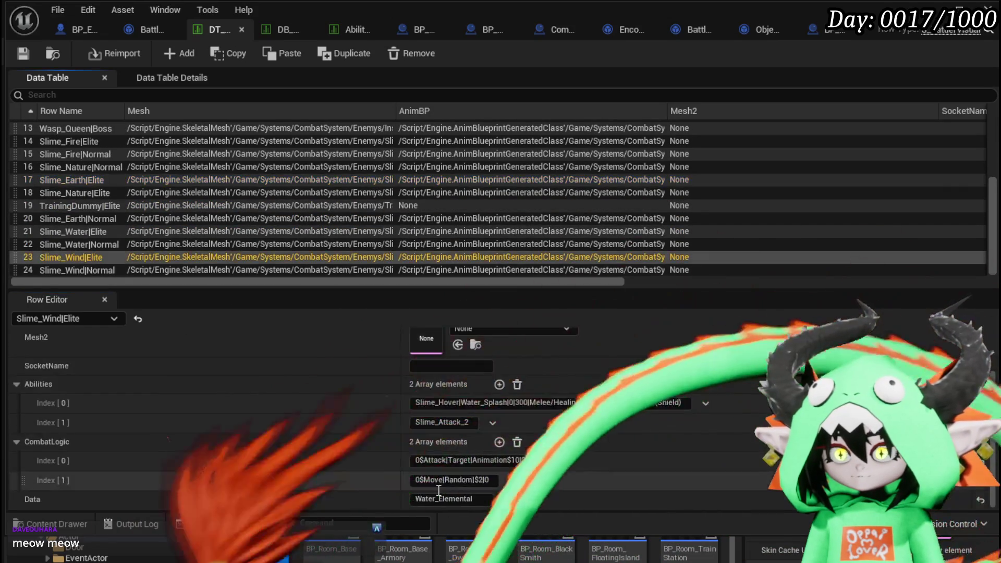
left_click(500, 442)
left_click(522, 499)
key("ctrl+v")
scroll(507, 433, "down", 1)
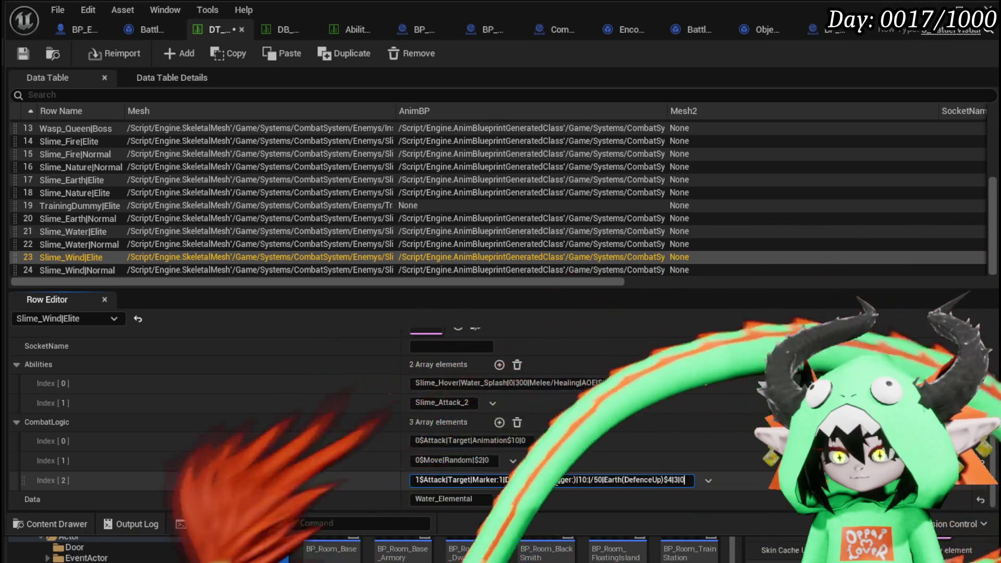
Replace the pasted entry's Bigger value with 800 and save the data table.
double_click(556, 480)
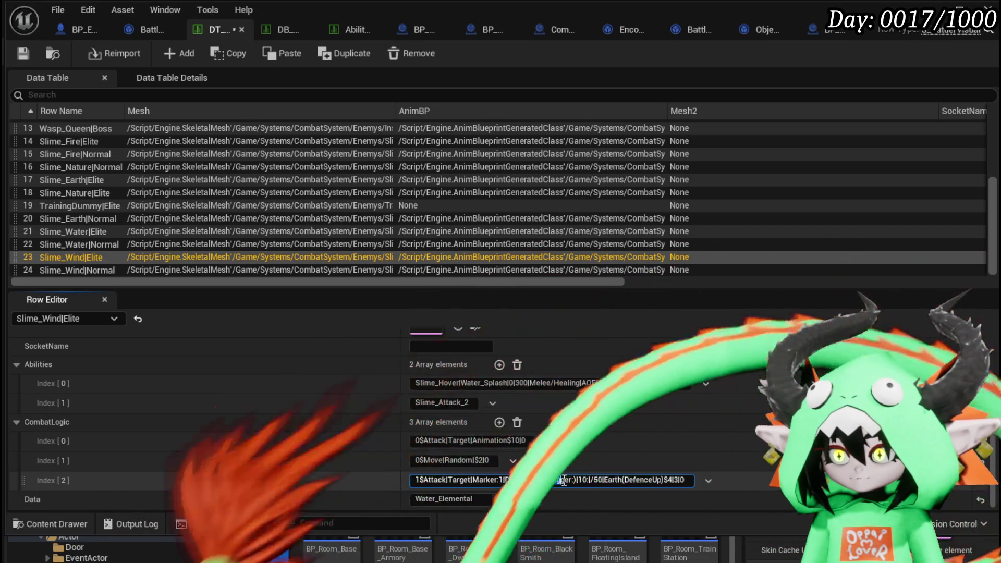
left_click_drag(552, 480, 572, 479)
key("BackSpace")
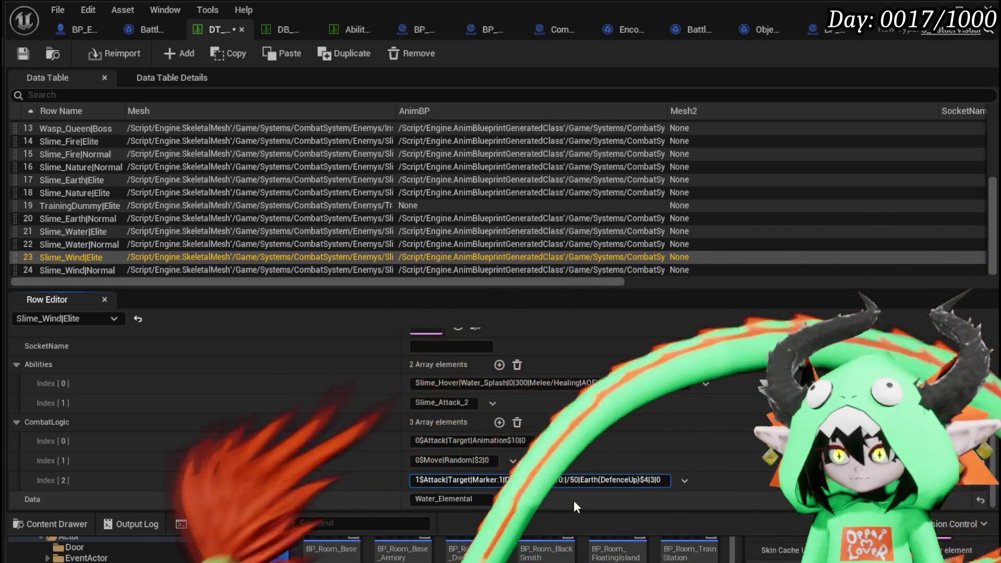
type("800")
key("Delete")
key("Return")
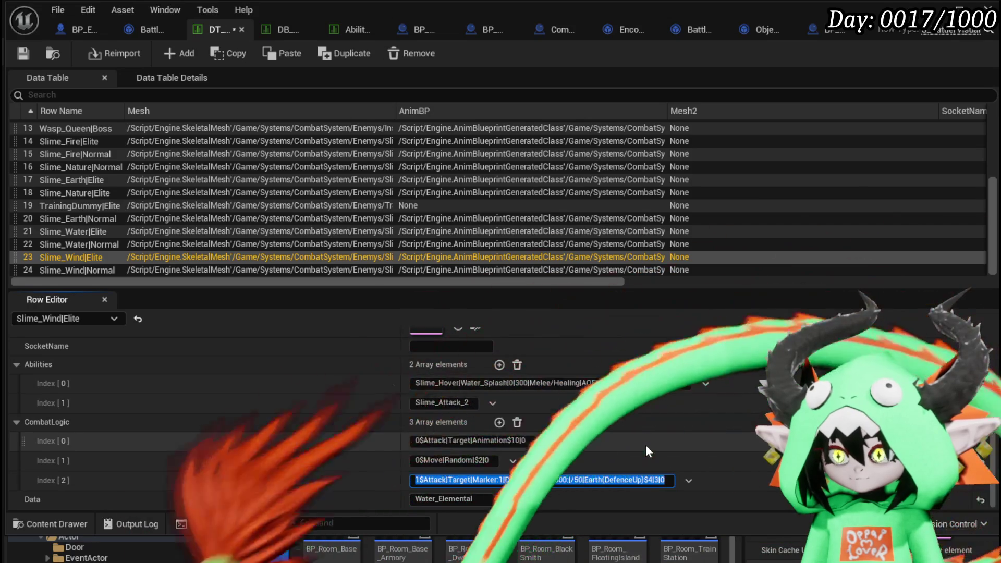
left_click(32, 58)
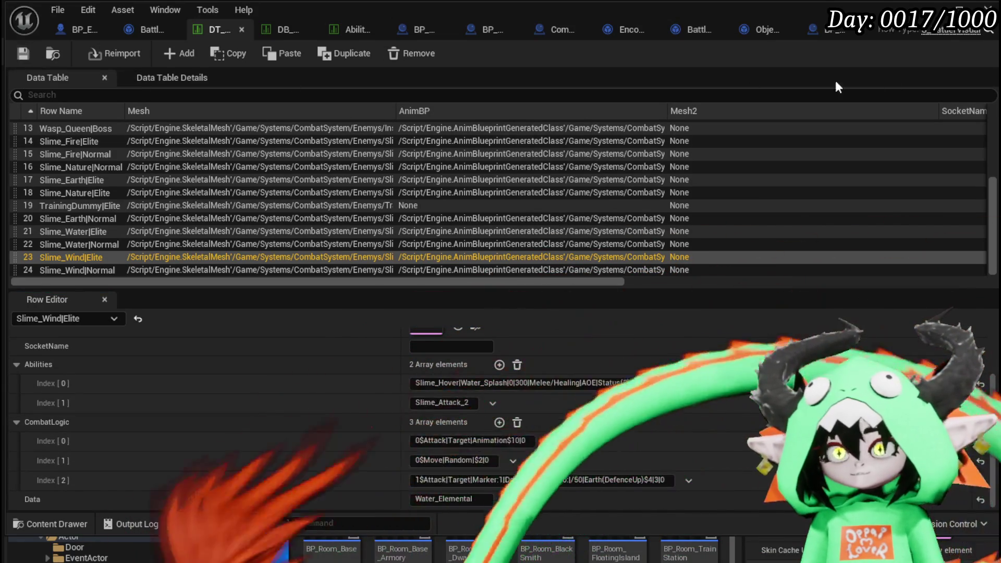
left_click(987, 8)
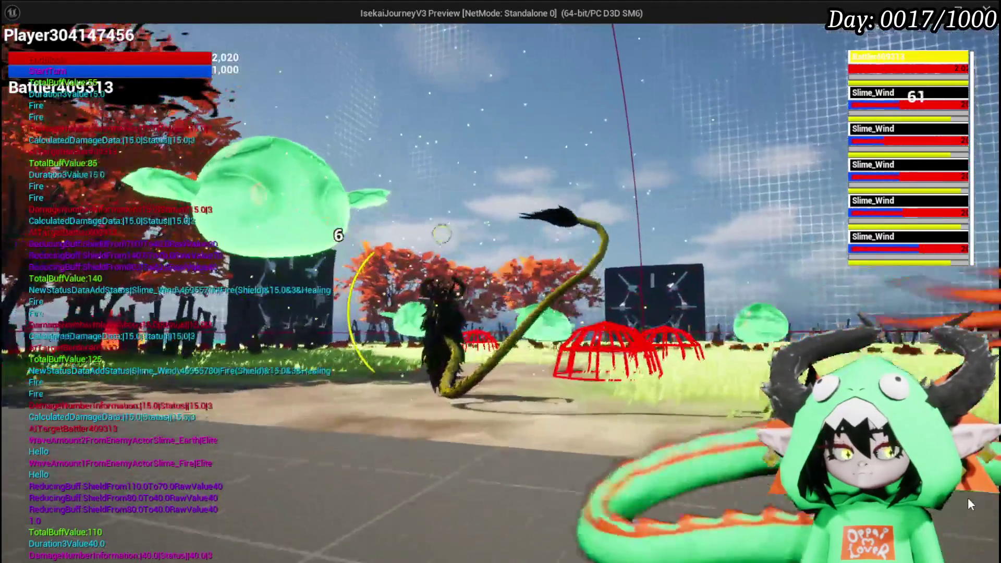
Stop the wind-slime play-test and save all modified assets.
key("Escape")
left_click(18, 57)
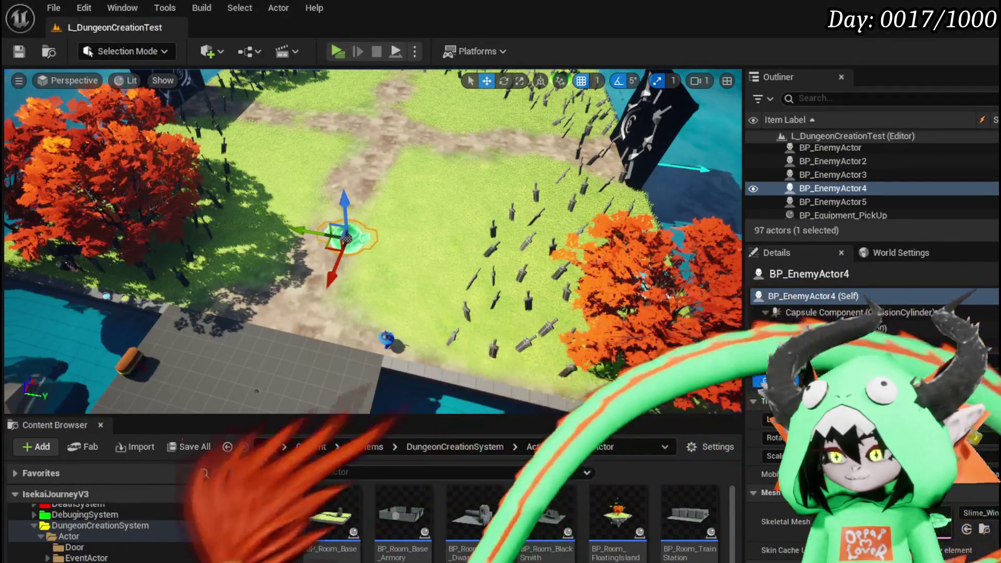
Change Slime_Wind|Elite's first CombatLogic entry to Animation$1|0|==.
key("alt+Tab")
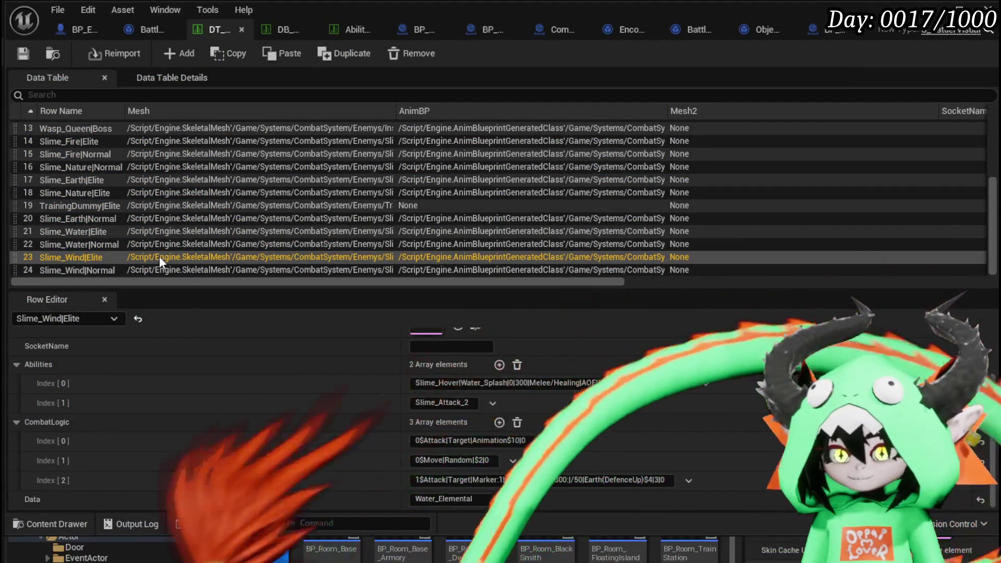
left_click(417, 480)
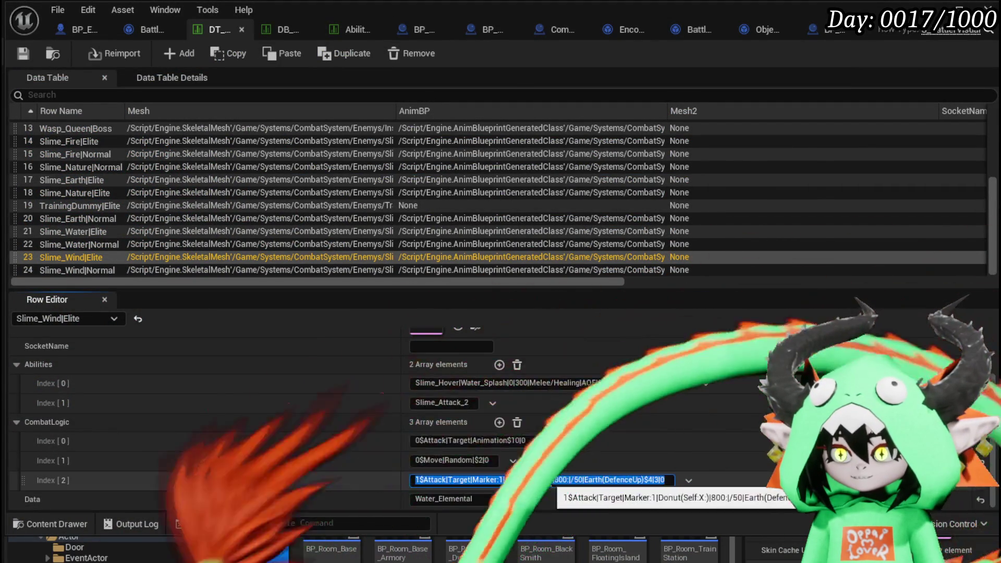
left_click(529, 484)
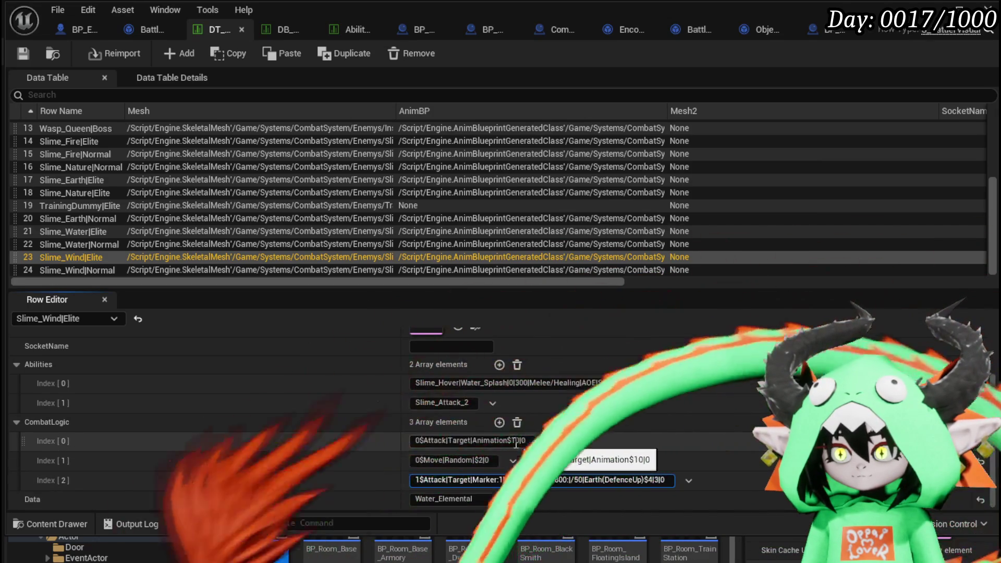
left_click(516, 441)
double_click(517, 442)
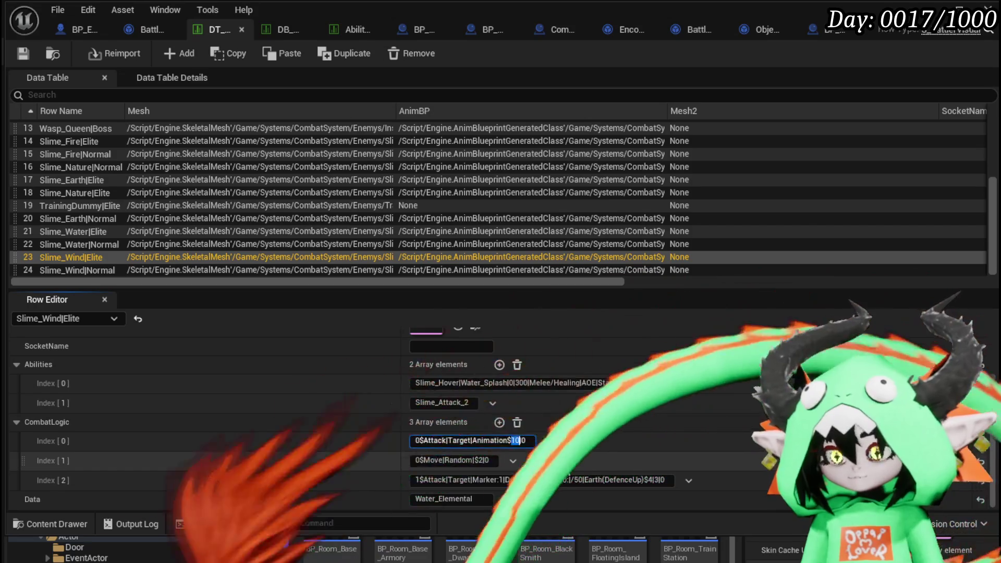
type("1")
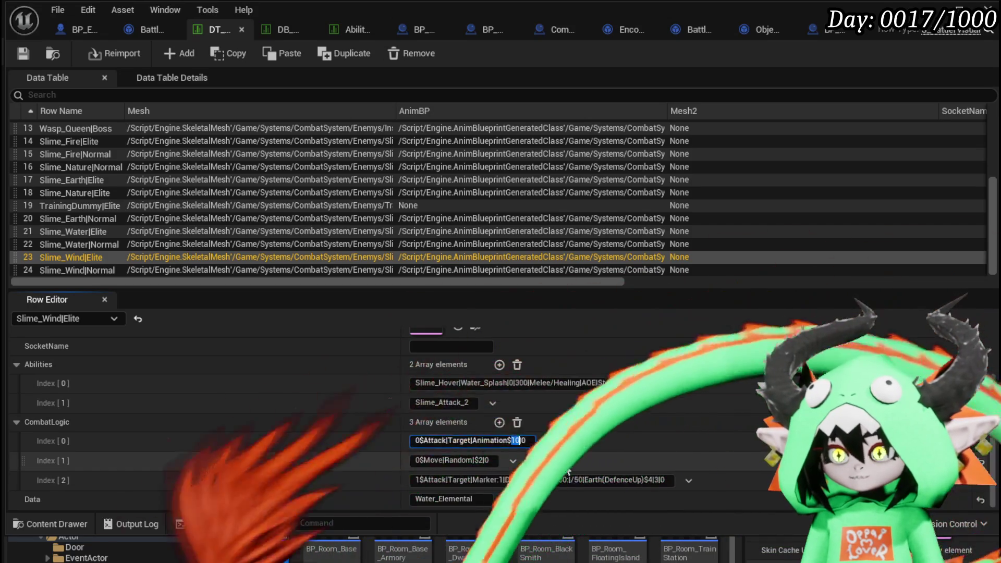
type("|0")
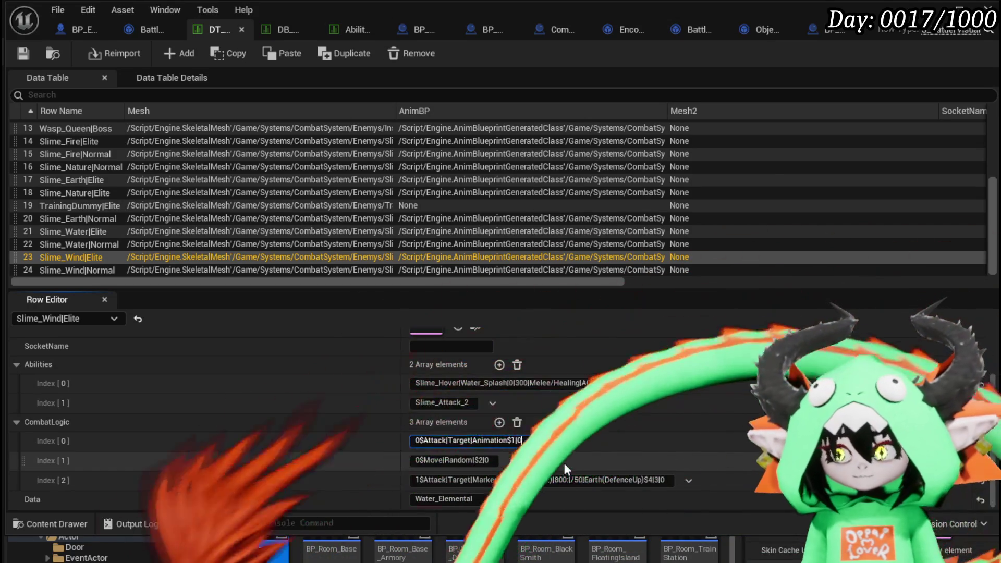
type("|==")
key("Return")
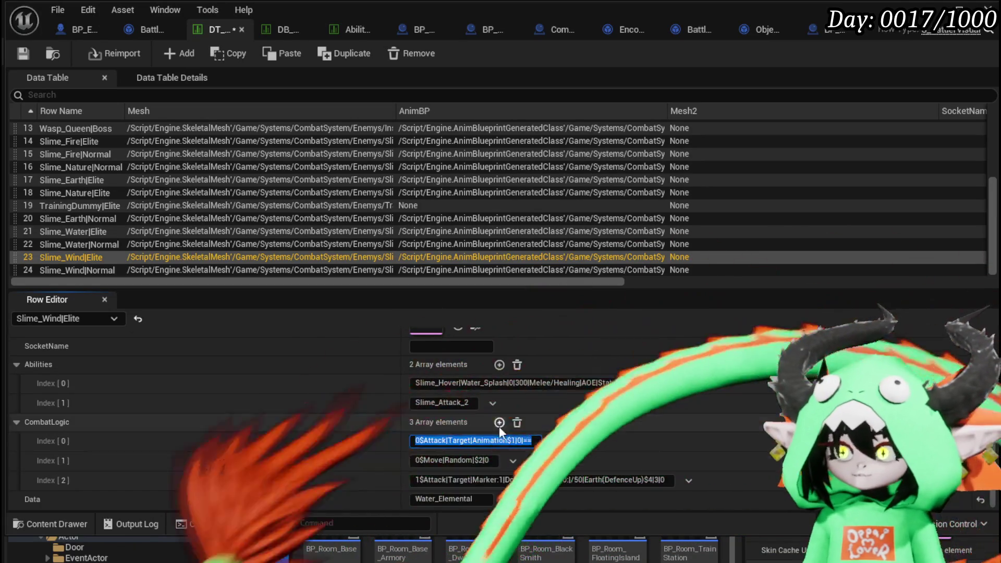
left_click_drag(524, 441, 537, 441)
Append |== to Slime_Wind|Normal's first CombatLogic entry and save the table.
left_click(61, 270)
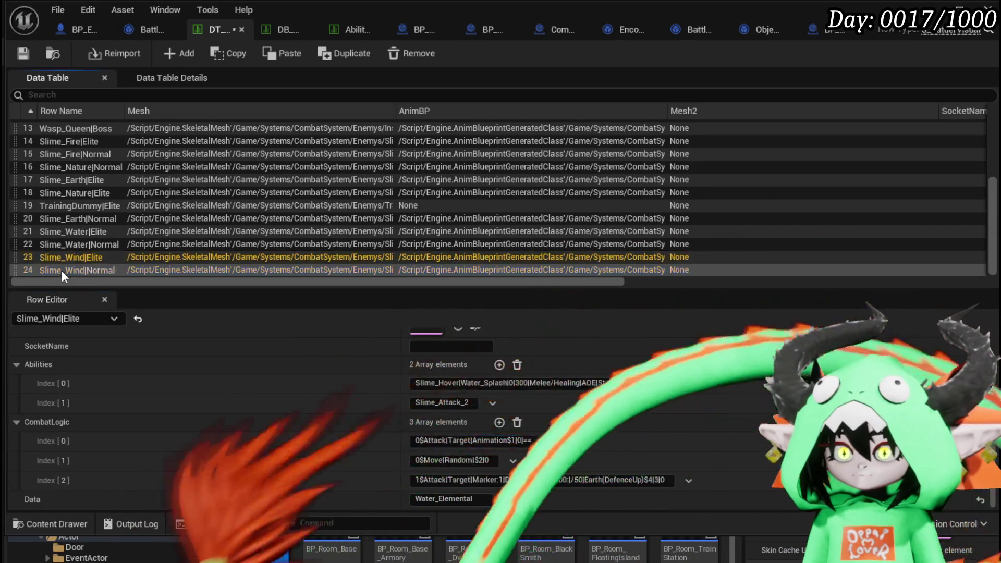
left_click(514, 461)
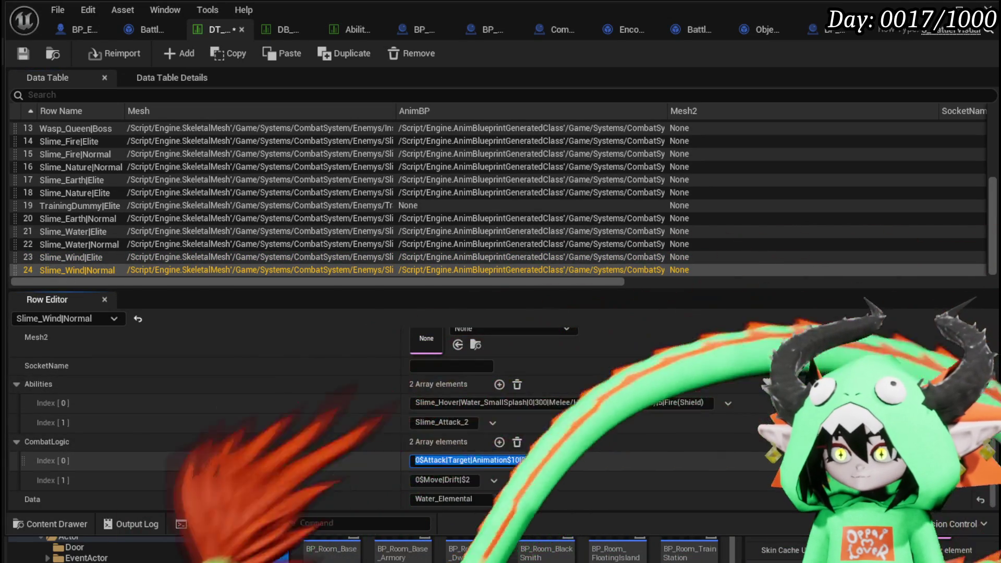
key("End")
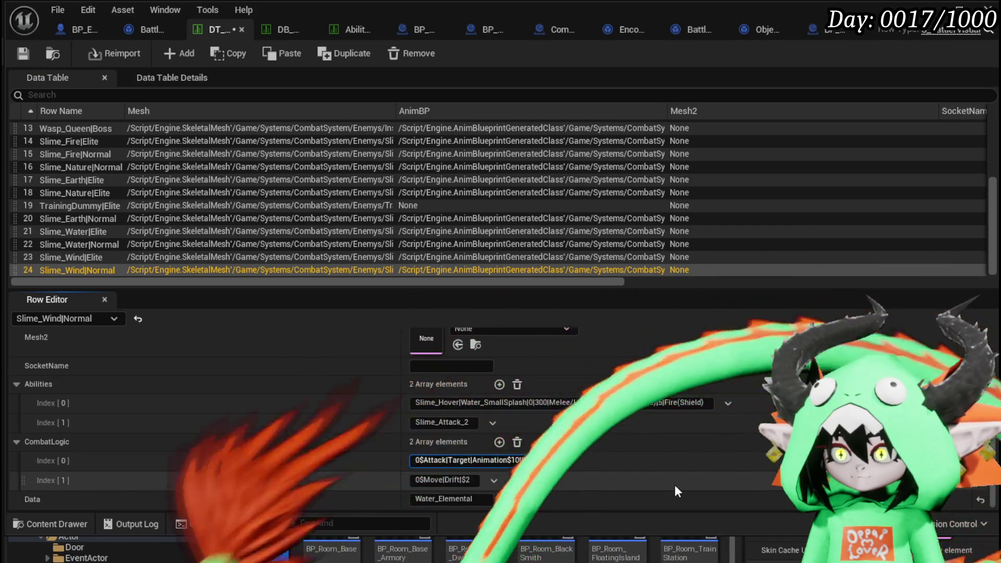
type("|==")
key("ctrl+a")
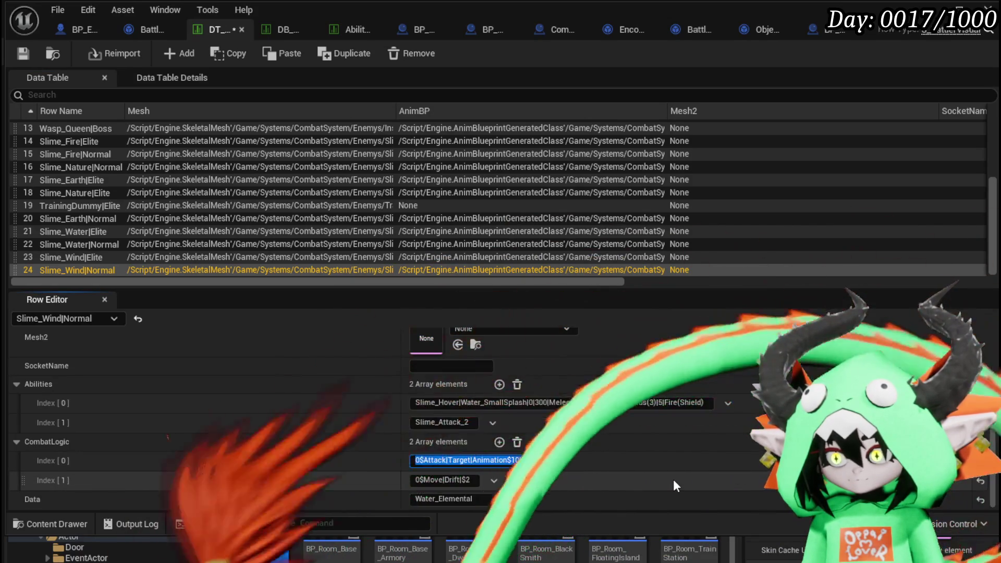
left_click(23, 52)
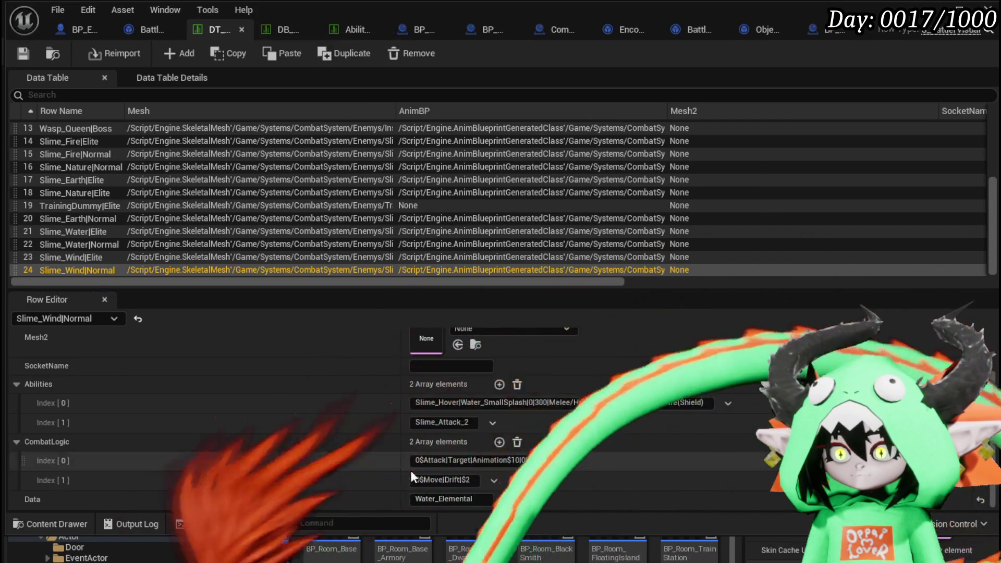
Set Slime_Wind|Normal's Drift entry duration to $10 and save the data table.
left_click(468, 481)
key("BackSpace")
type("10")
key("Return")
left_click(16, 55)
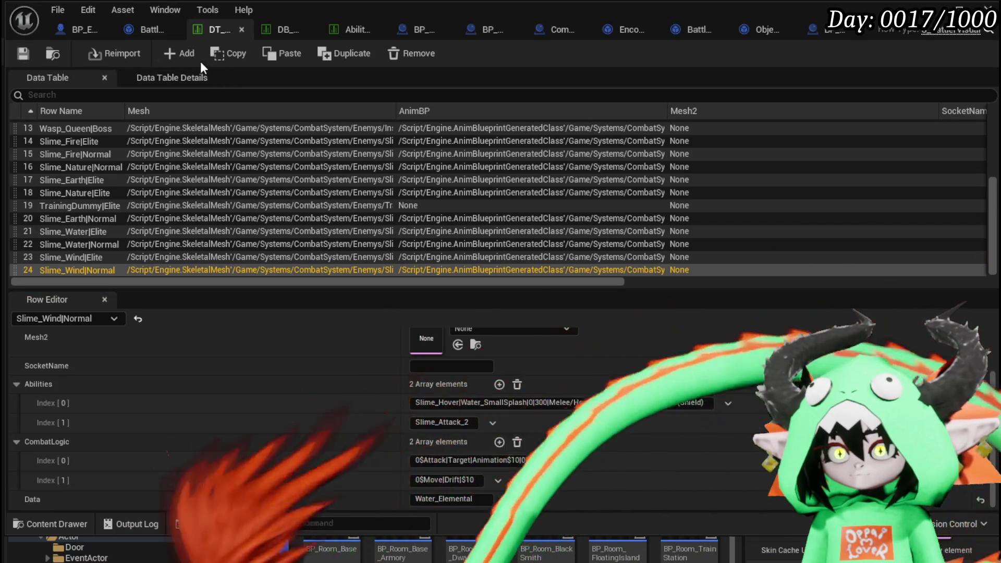
left_click(100, 258)
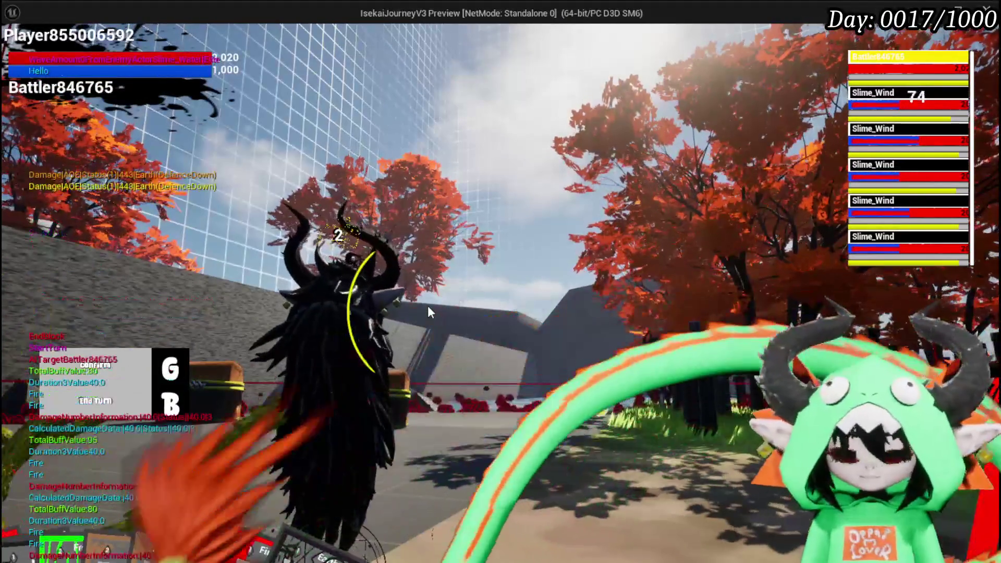
Stop the preview and return to BattlerAI_Object's ExecuteAction graph, centered on Get Target.
key("Escape")
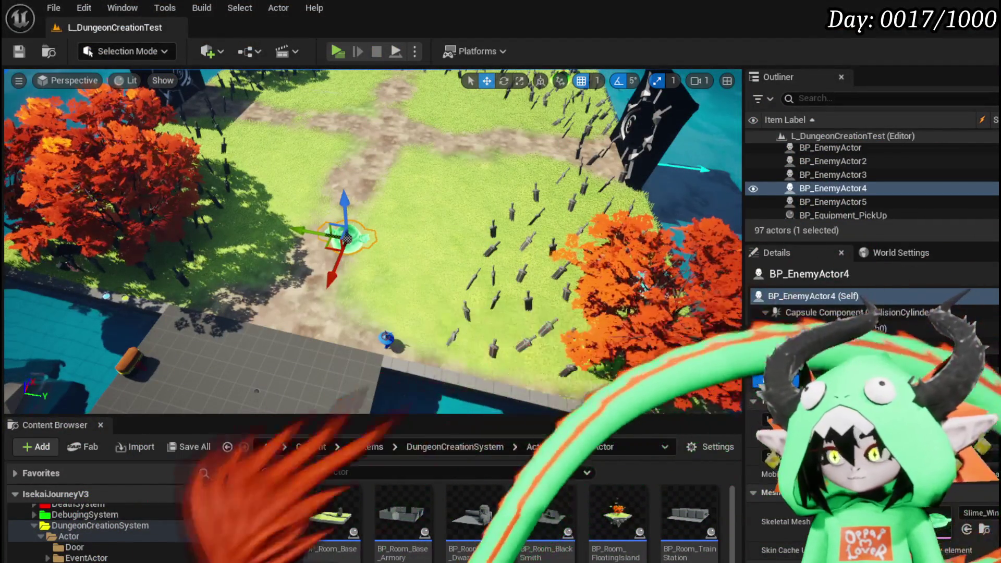
key("alt+Tab")
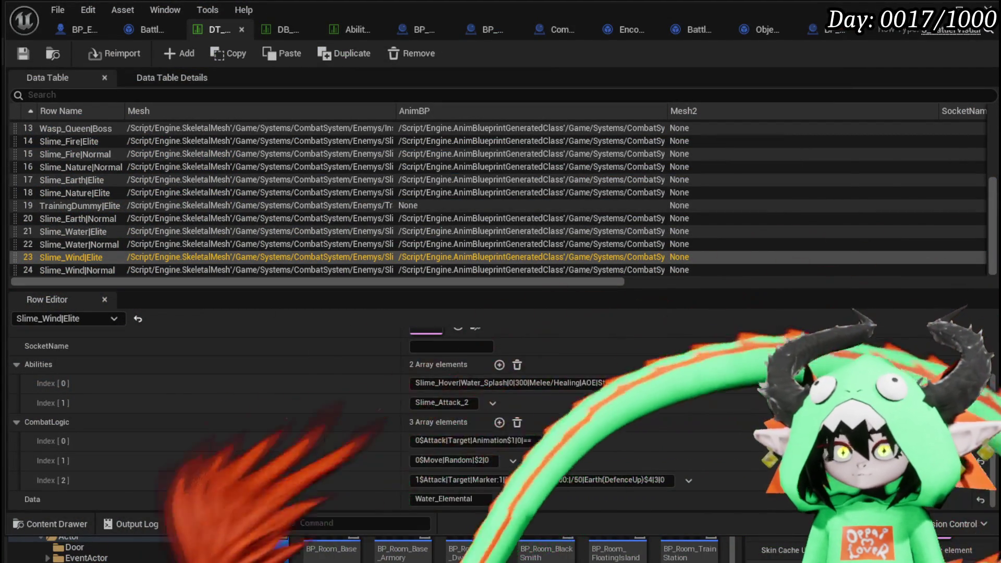
left_click(134, 29)
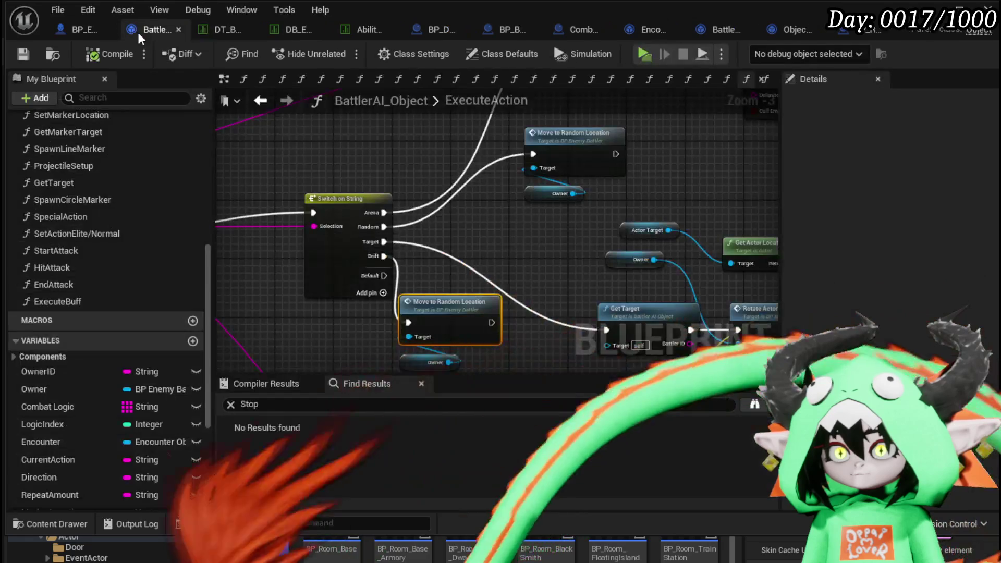
scroll(331, 287, "down", 4)
scroll(413, 200, "up", 6)
mouse_move(413, 200)
left_mouse_down()
mouse_move(603, 224)
mouse_move(487, 219)
mouse_move(566, 226)
left_mouse_up()
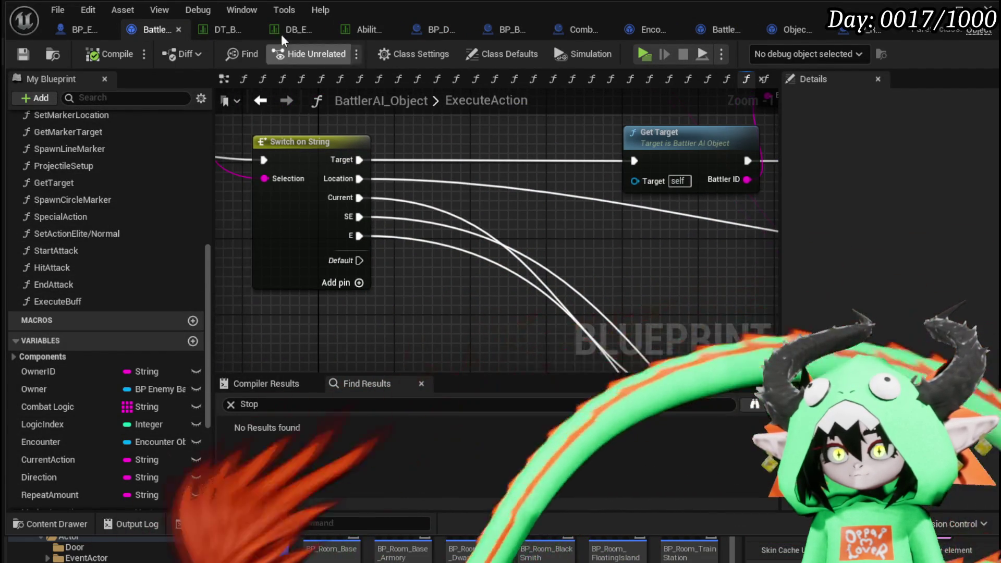
Review ExecuteAction's Encounter, Switch on String and Rotate Actor nodes in the BattlerAI_Object graph.
left_click(214, 31)
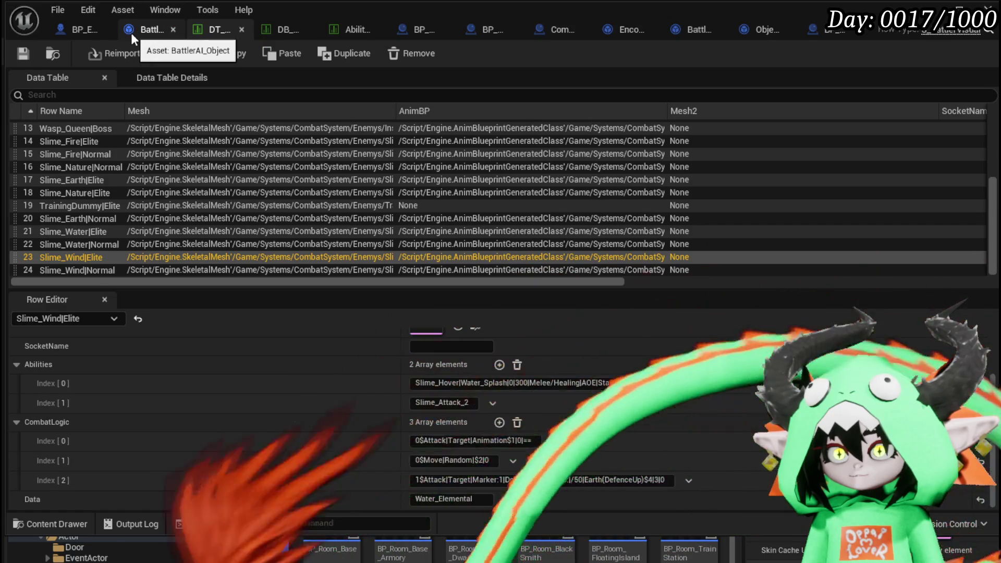
left_click(130, 33)
scroll(424, 194, "down", 3)
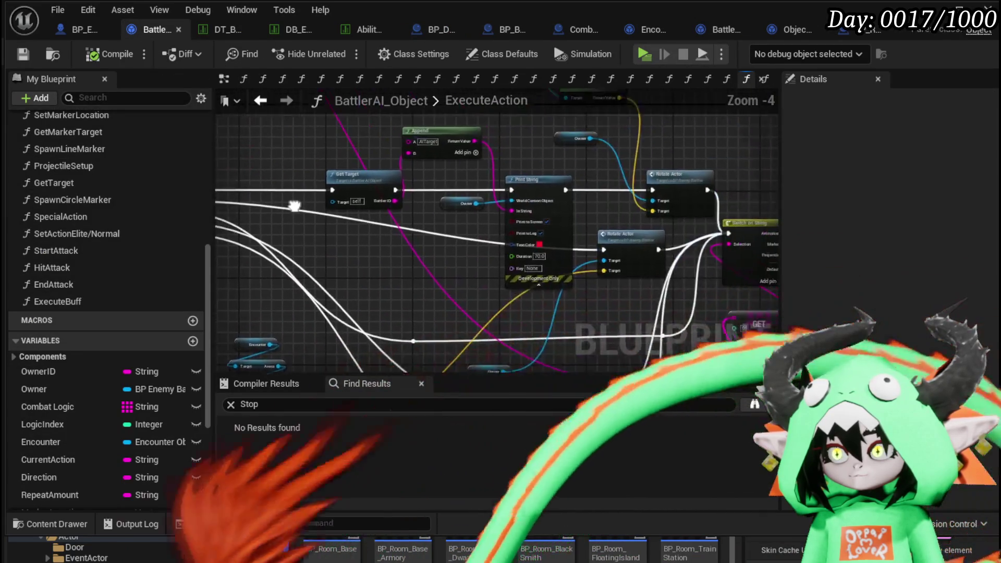
scroll(401, 195, "up", 2)
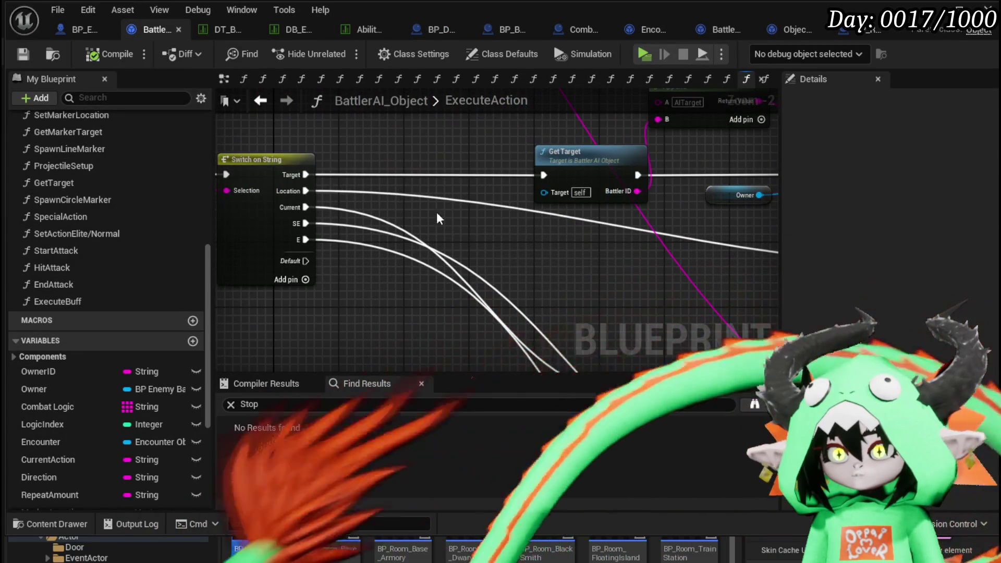
left_click_drag(412, 198, 454, 201)
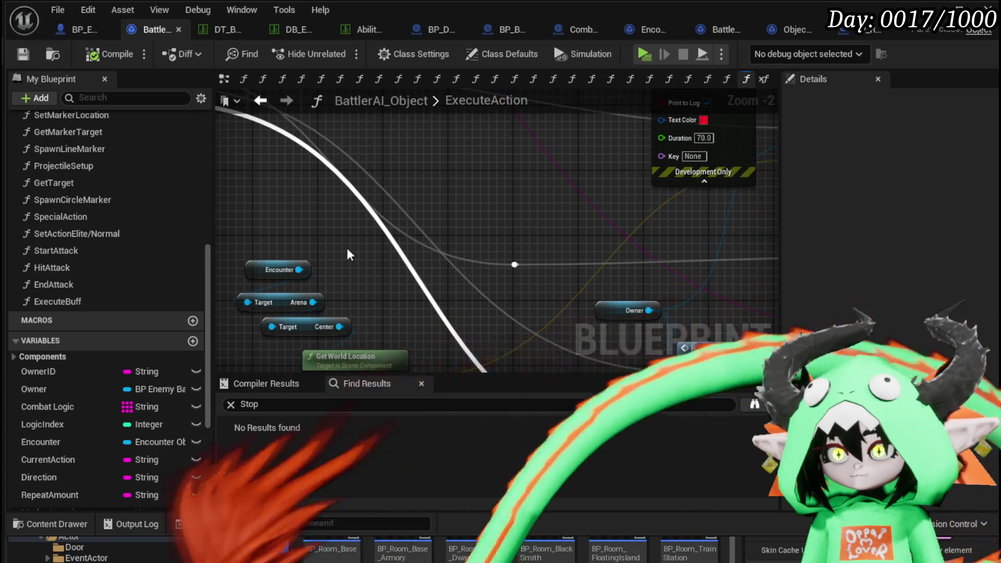
left_click_drag(341, 248, 439, 301)
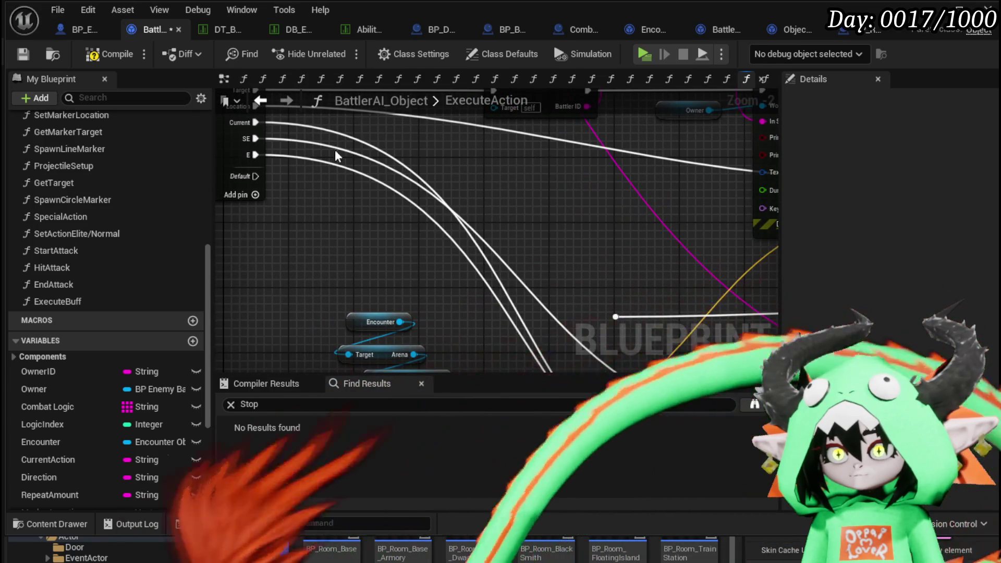
left_click_drag(596, 208, 440, 130)
left_click_drag(600, 292, 444, 214)
mouse_move(509, 303)
left_mouse_down()
mouse_move(540, 313)
mouse_move(705, 285)
left_mouse_up()
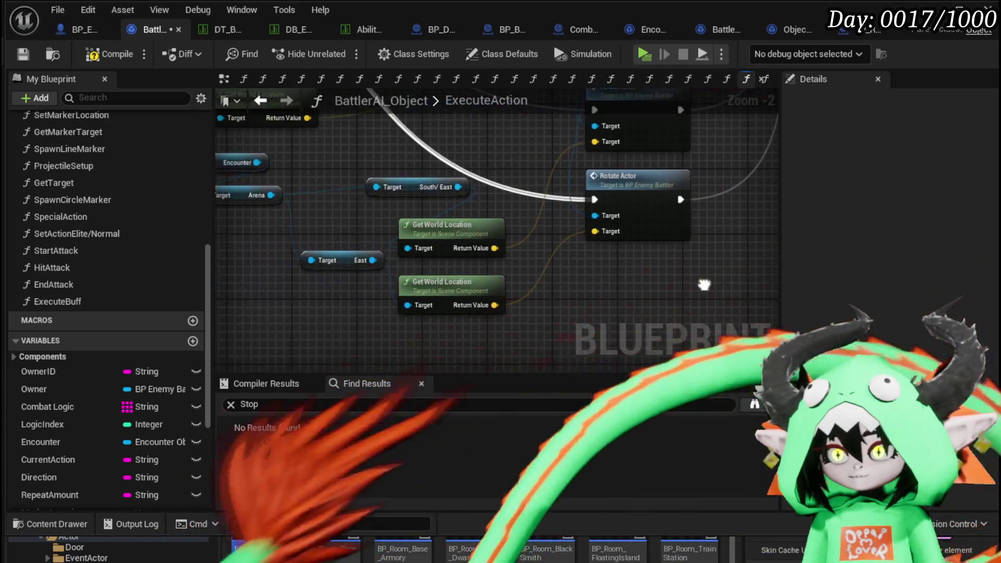
Inspect the Ability Montage and Append nodes, then compile and save BattlerAI_Object.
scroll(705, 290, "down", 1)
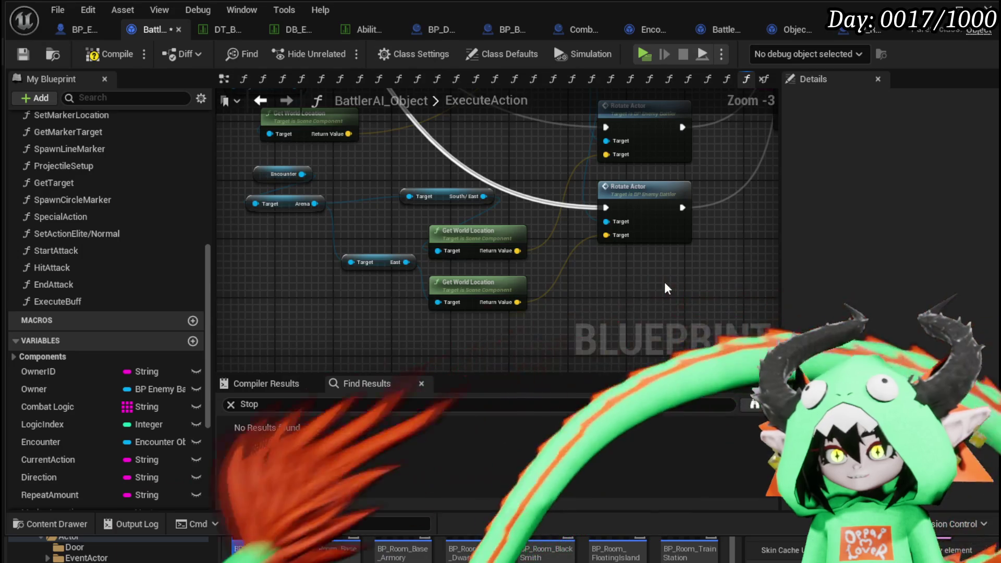
mouse_move(667, 288)
left_mouse_down()
mouse_move(511, 292)
mouse_move(396, 361)
mouse_move(380, 245)
mouse_move(530, 196)
mouse_move(484, 203)
left_mouse_up()
scroll(470, 312, "down", 1)
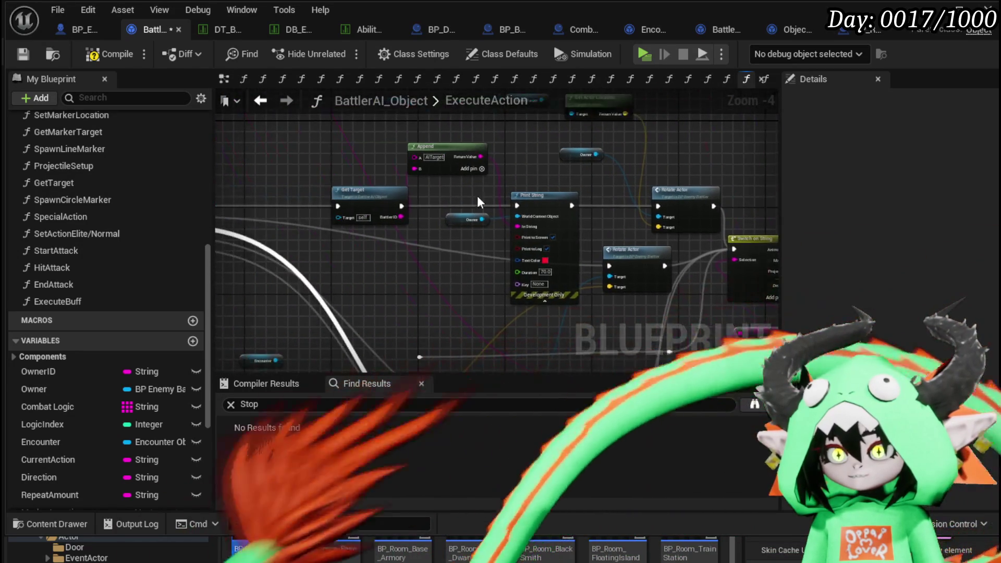
left_click_drag(656, 166, 452, 204)
scroll(452, 205, "up", 2)
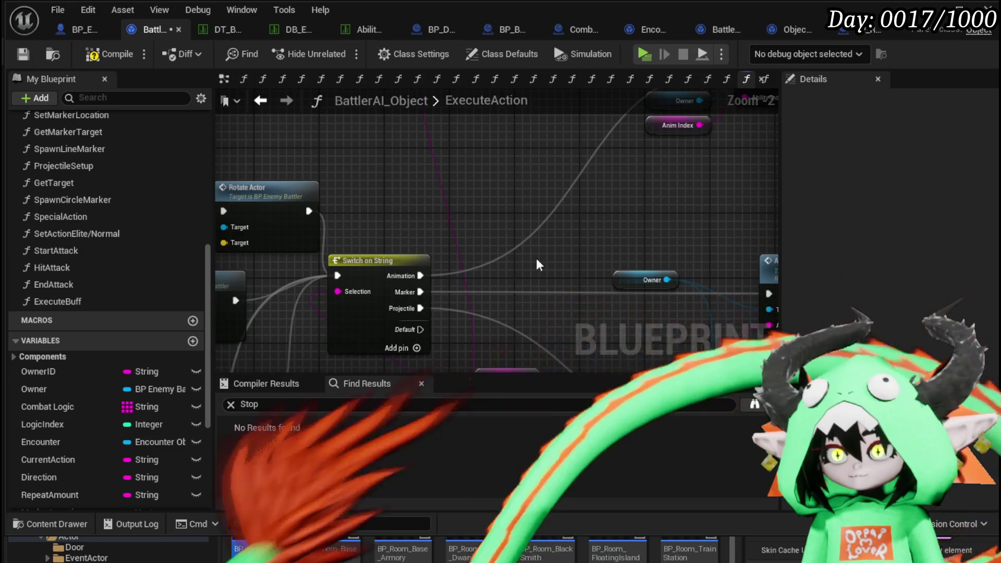
left_click_drag(531, 261, 334, 211)
mouse_move(457, 264)
left_mouse_down()
mouse_move(266, 257)
mouse_move(336, 246)
left_mouse_up()
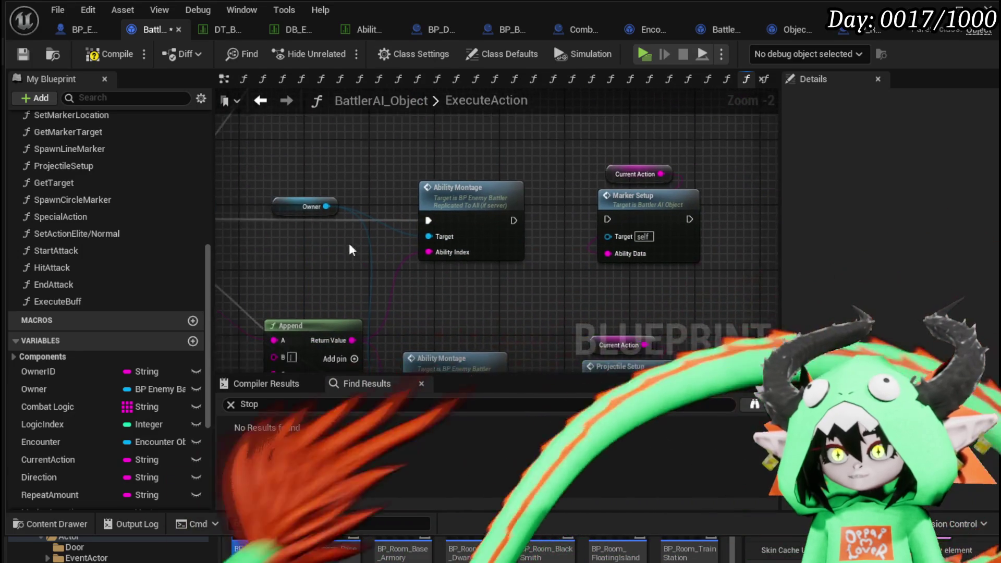
left_click_drag(451, 146, 488, 318)
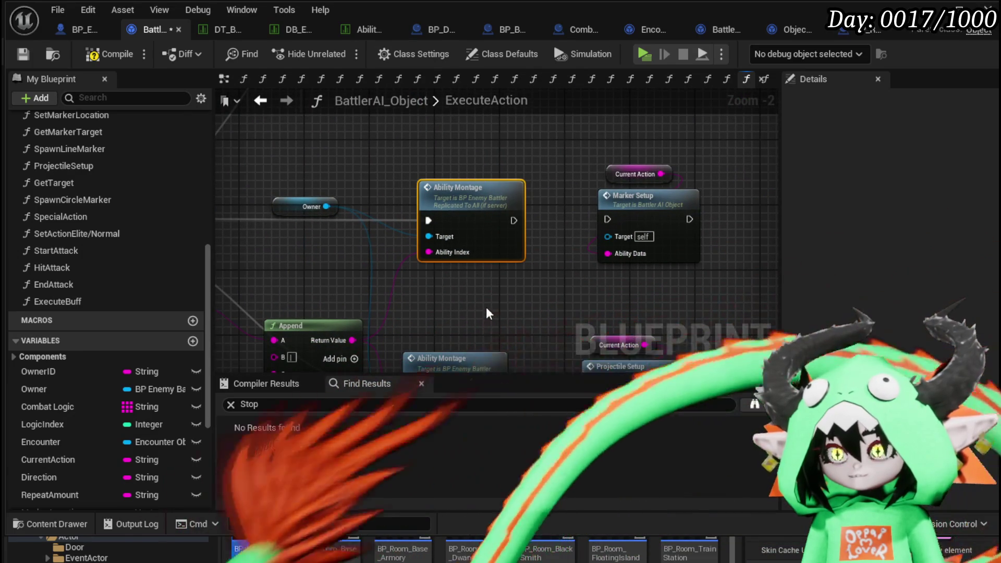
left_click_drag(557, 149, 701, 127)
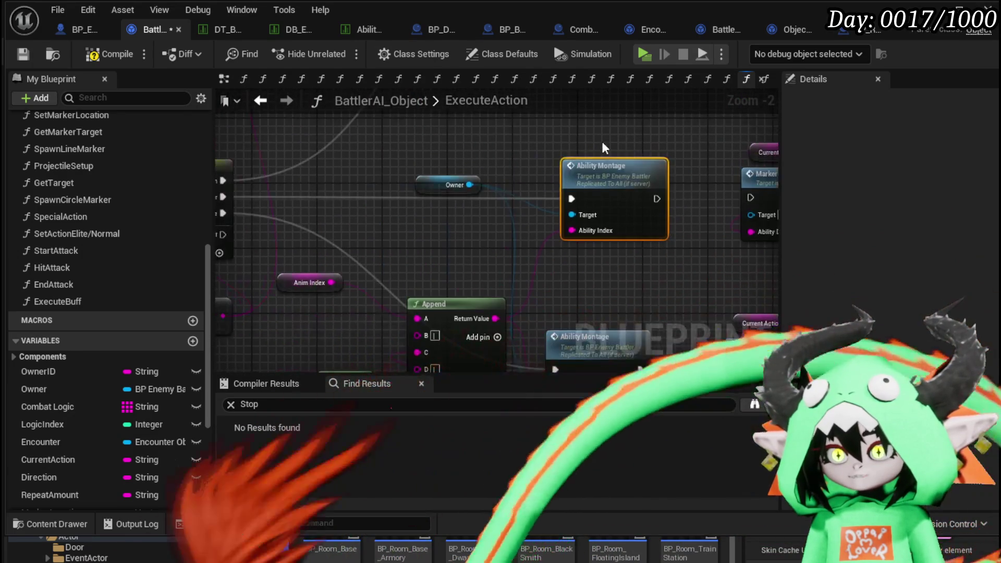
left_click(95, 55)
left_click(16, 55)
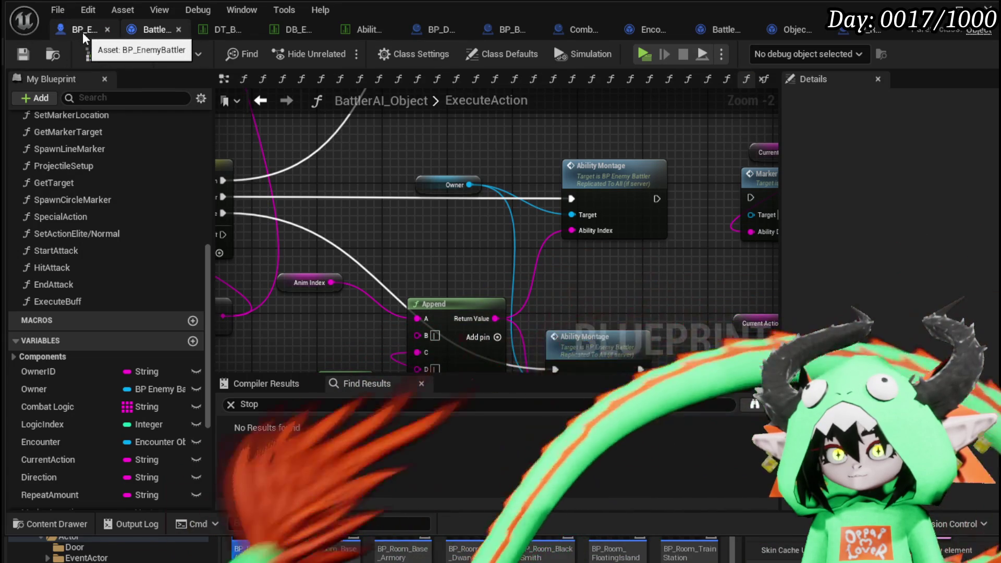
left_click(212, 31)
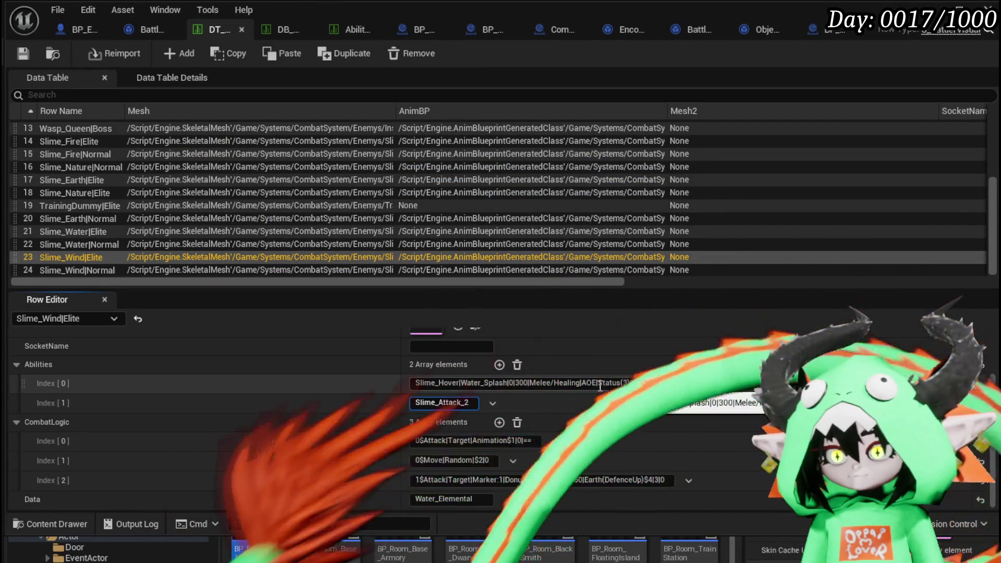
Commit the Slime_Attack_2 entry and compare abilities of Slime_Water|Elite, Slime_Earth|Normal and Slime_Earth|Elite.
key("Return")
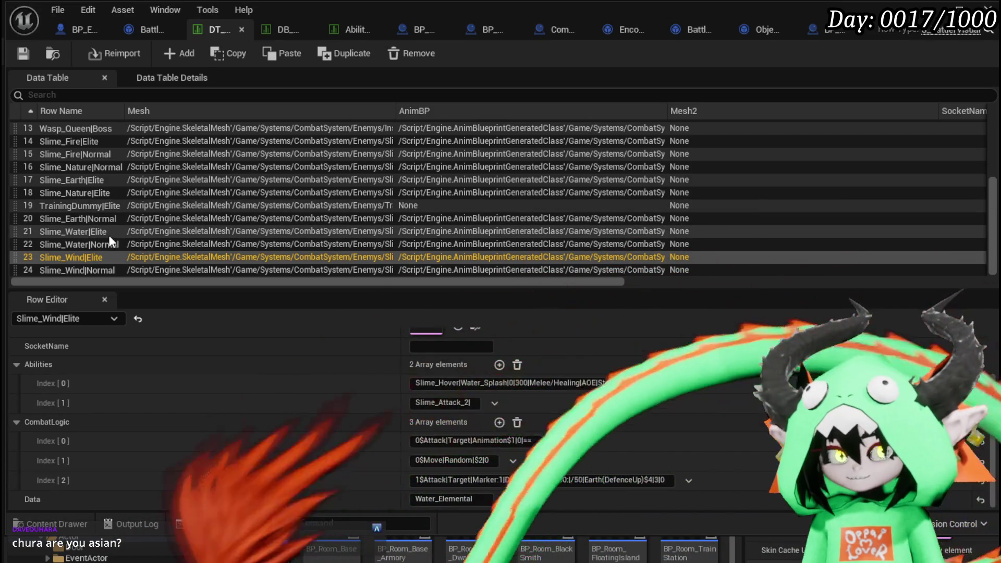
left_click(76, 238)
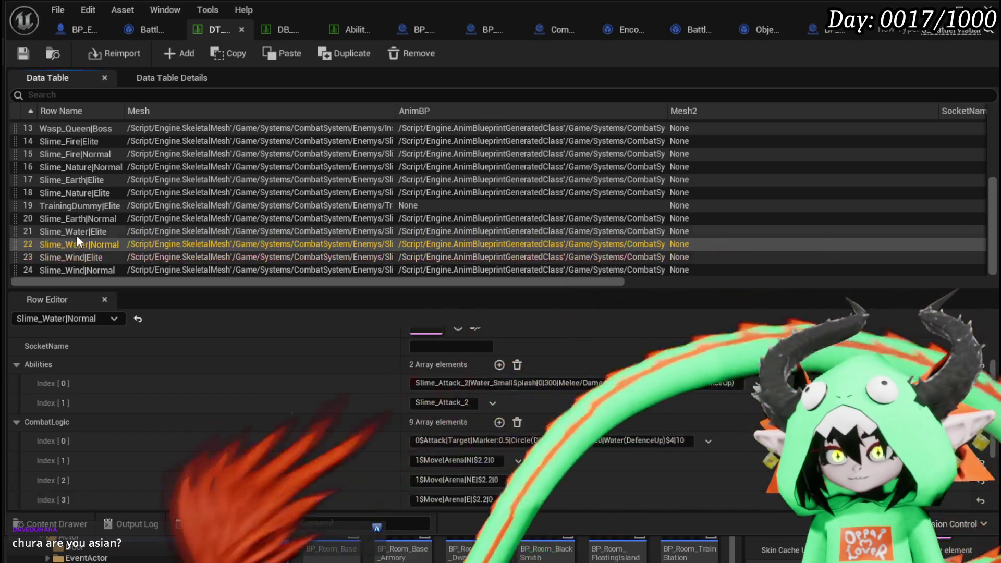
left_click(76, 233)
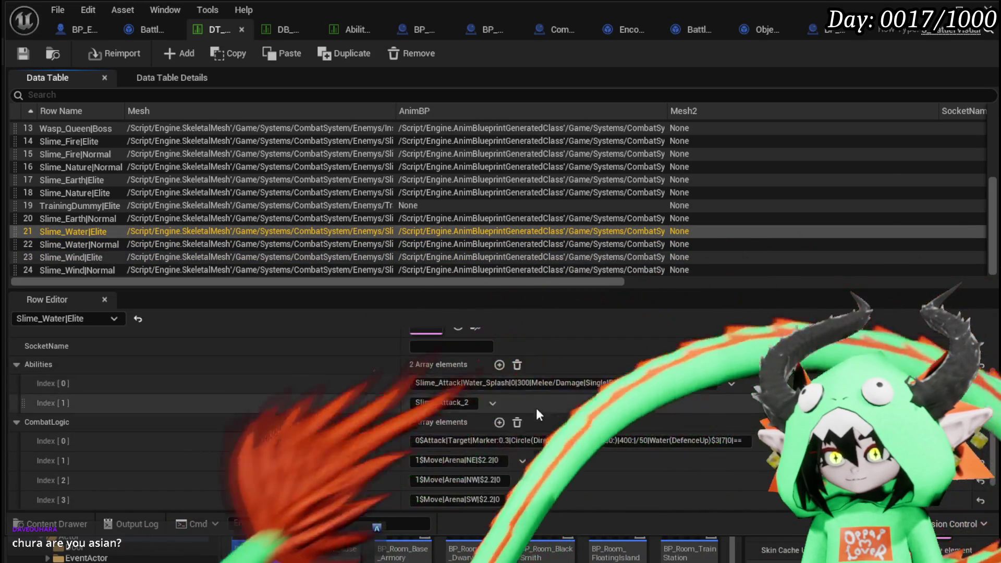
left_click(104, 224)
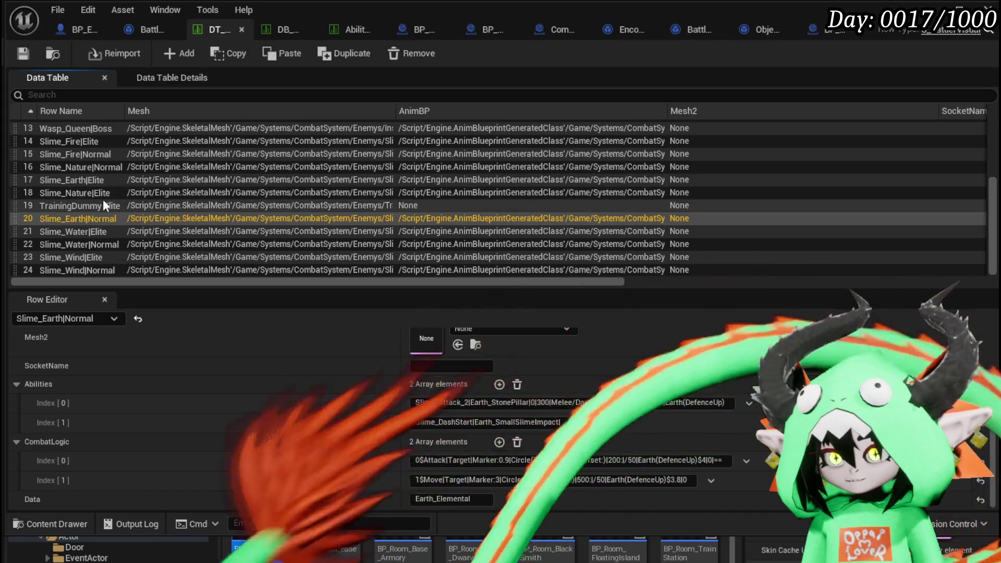
left_click(80, 180)
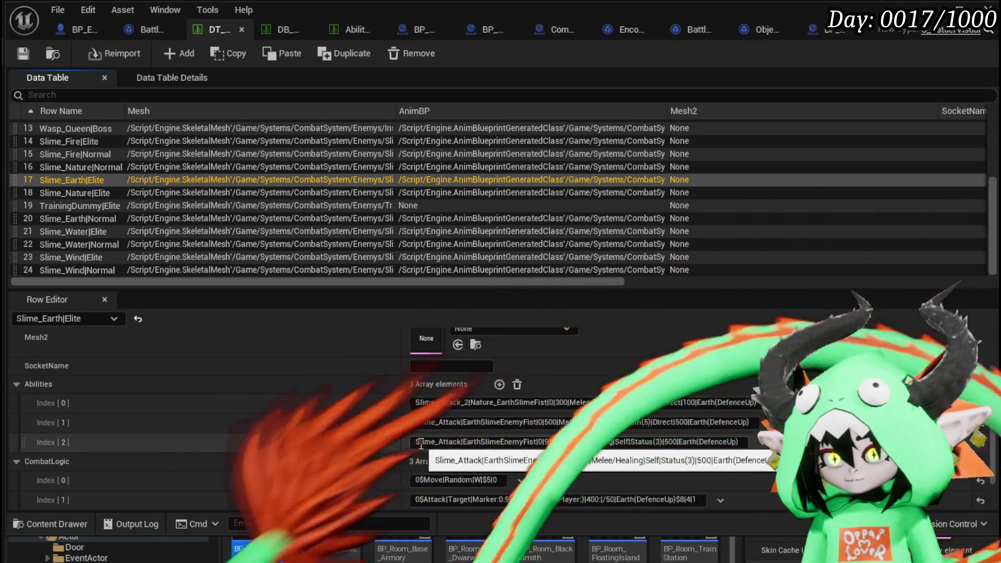
Copy the EarthSlimeEnemyFist ability into Slime_Wind|Elite's second ability and save the table.
left_click_drag(416, 443, 538, 446)
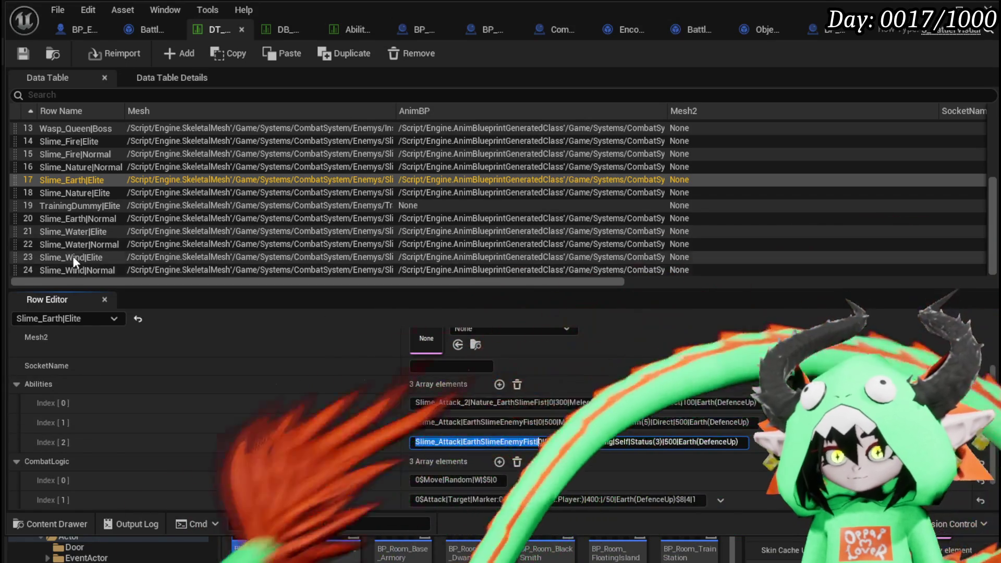
left_click(73, 257)
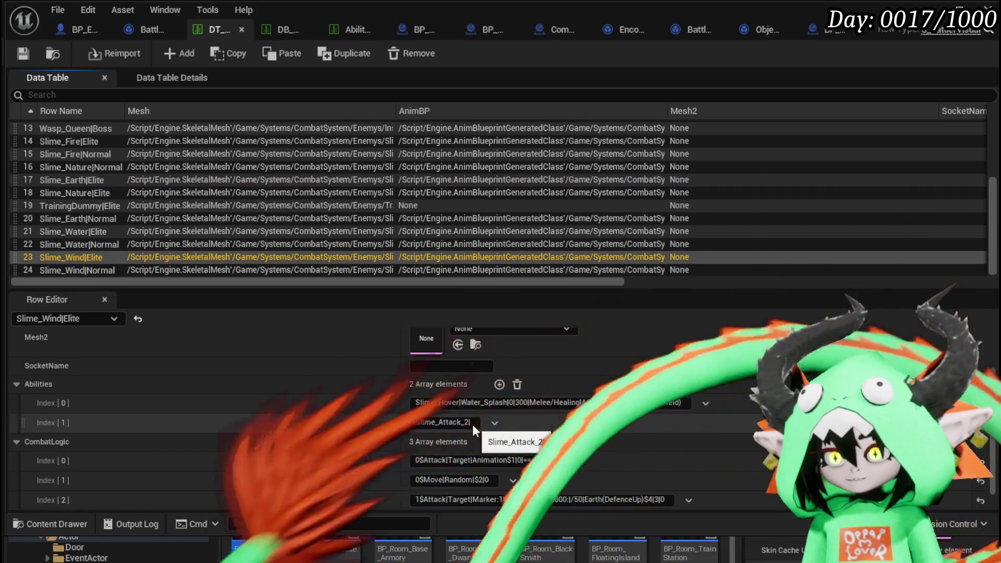
key("ctrl+a")
key("ctrl+v")
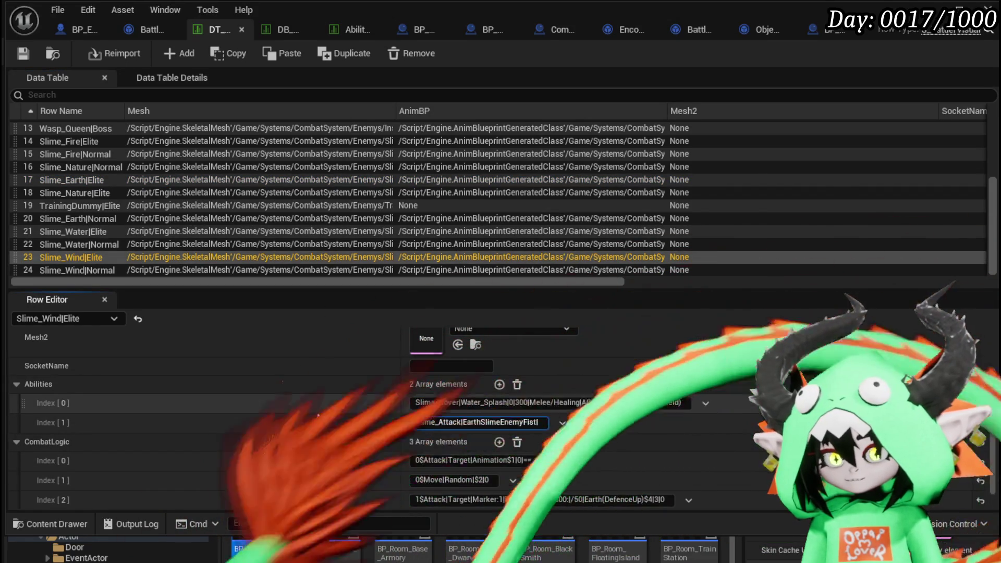
key("Return")
left_click(21, 53)
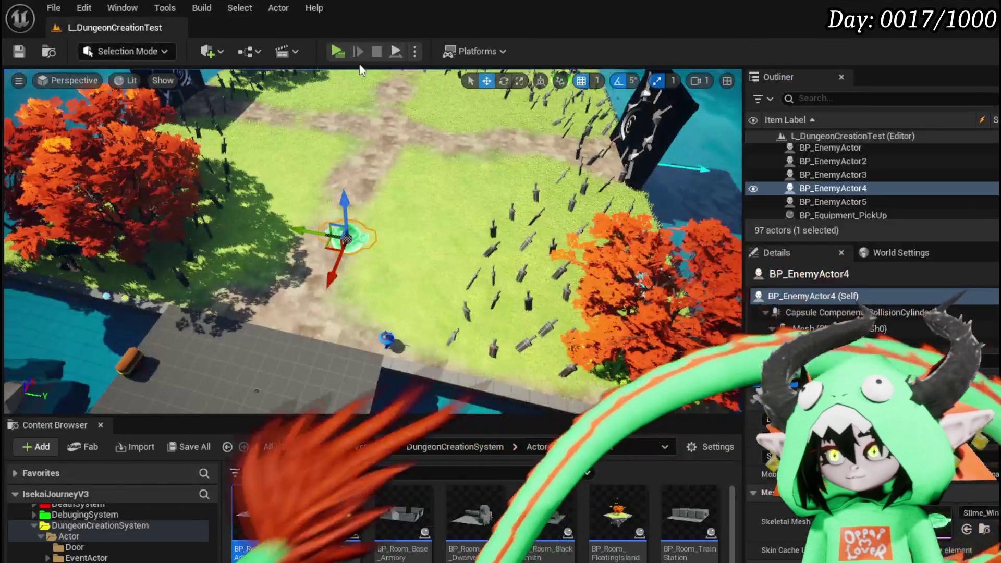
Play-test the level against the Slime_Wind enemies, then save L_DungeonCreationTest.
left_click(335, 48)
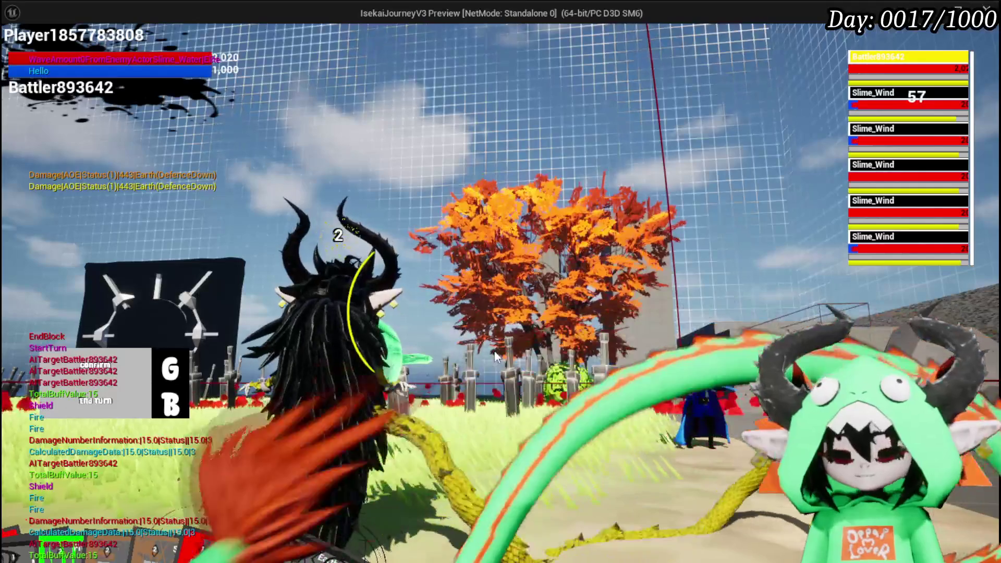
key("Escape")
left_click(18, 52)
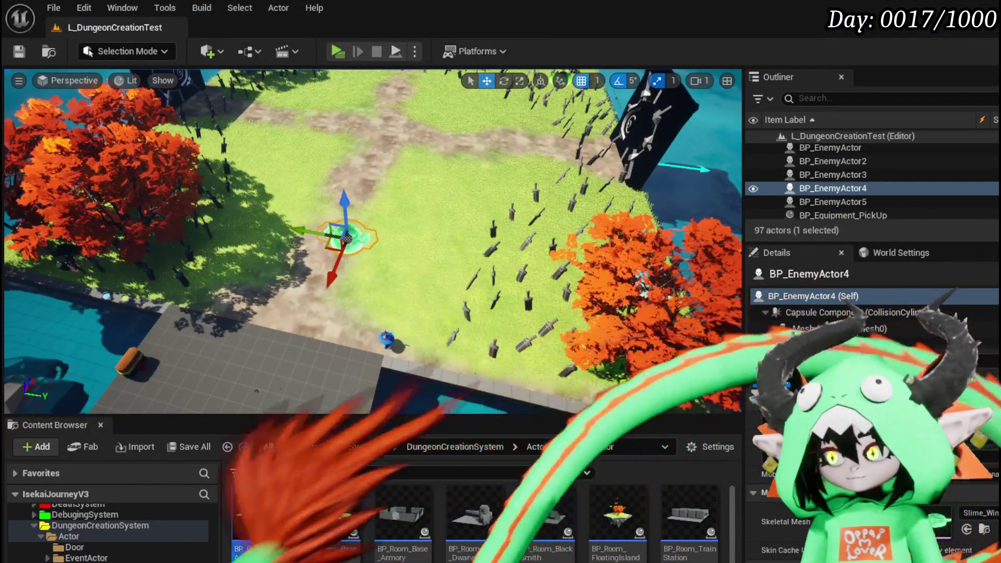
Change Slime_Wind|Elite's CombatLogic Index[2] value from 800 to 10 and save DT_BattlerInfo.
key("alt+Tab")
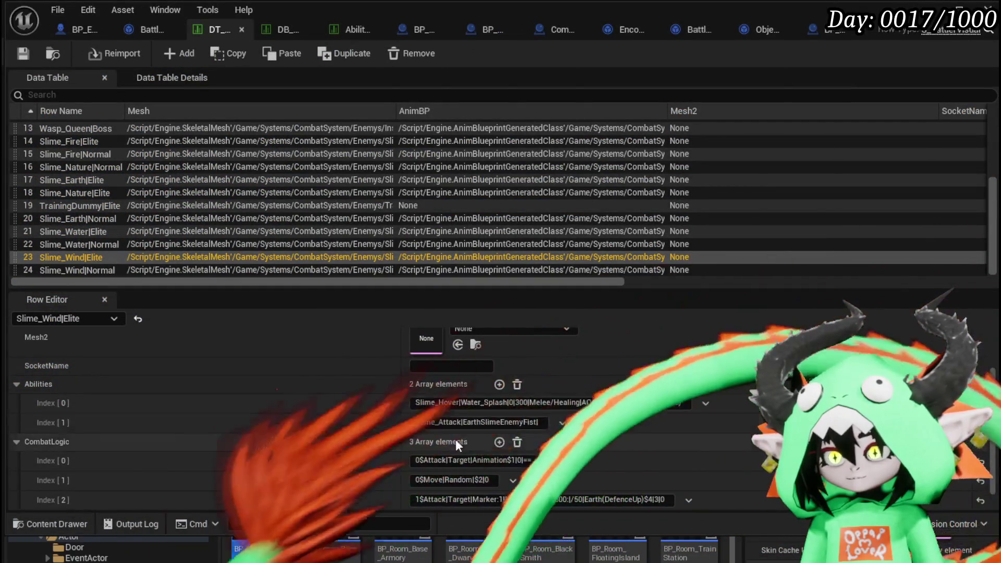
double_click(560, 500)
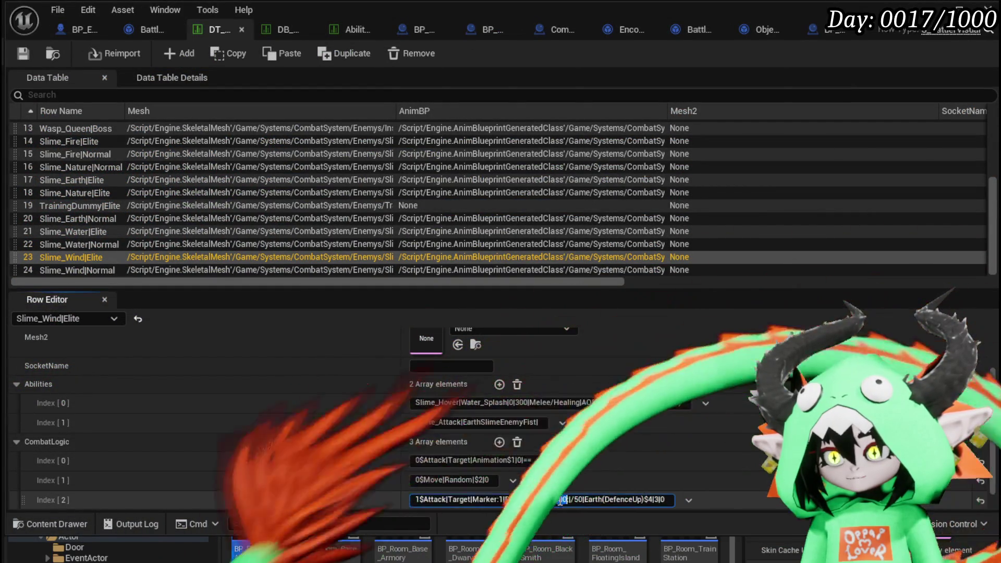
type("3")
key("Return")
key("ctrl+s")
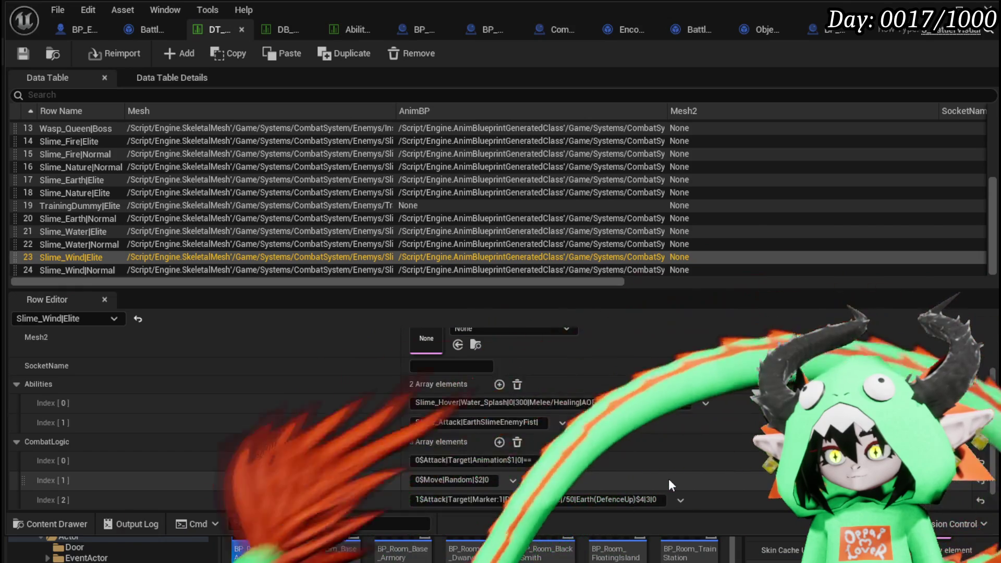
double_click(560, 500)
type("10")
key("Return")
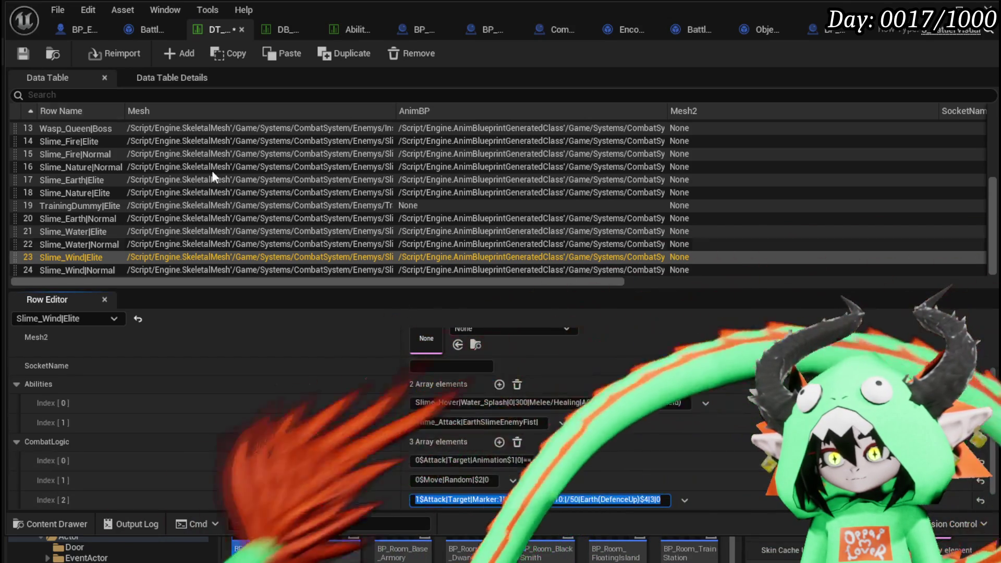
key("ctrl+s")
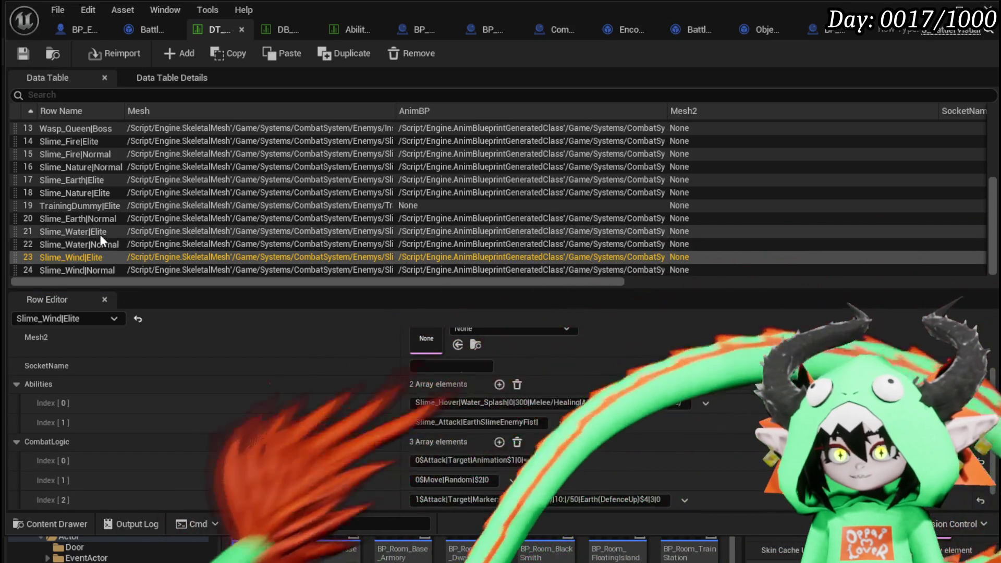
Compare against the Slime_Water|Elite and Slime_Earth|Elite rows' data.
left_click(99, 233)
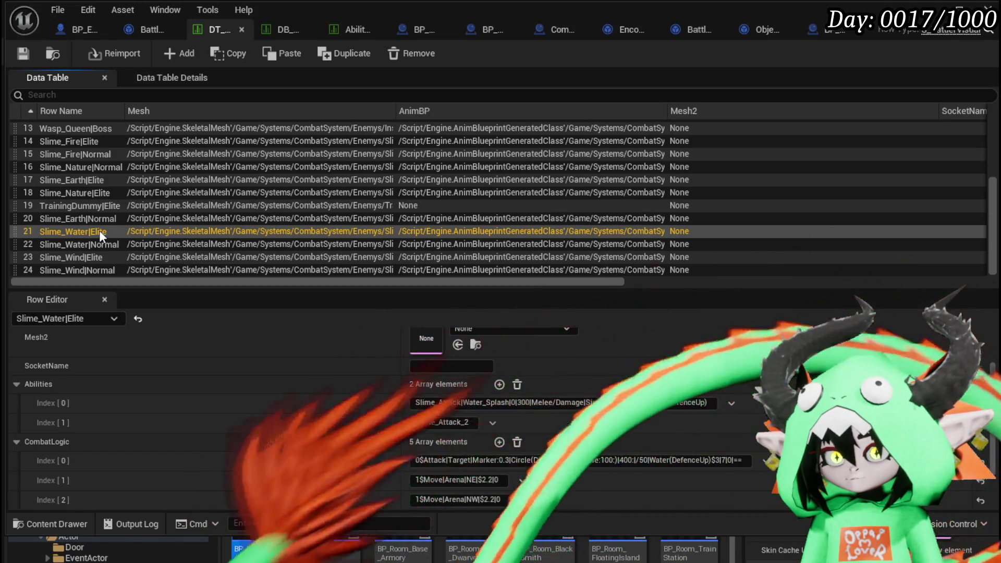
left_click(90, 193)
left_click(82, 179)
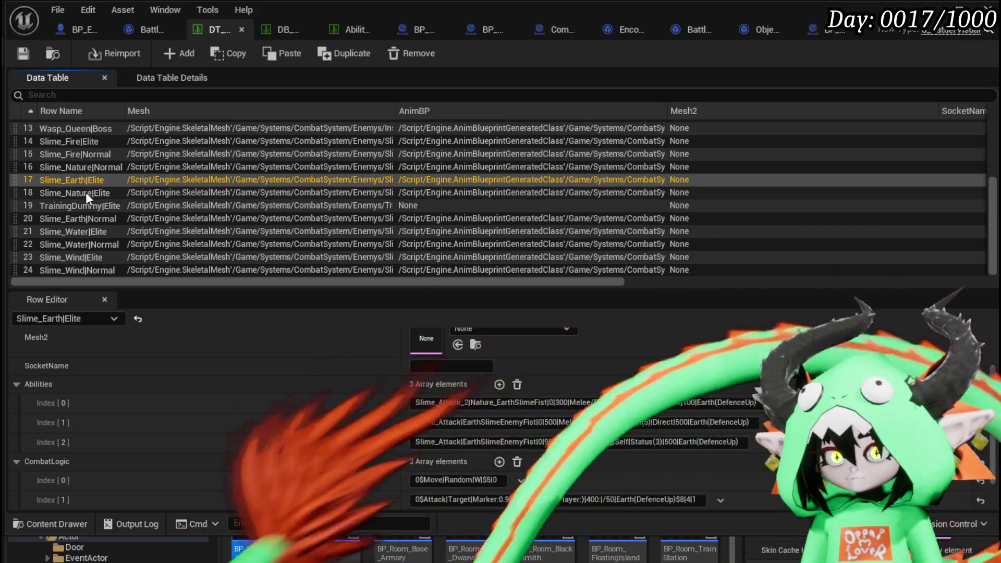
scroll(559, 476, "down", 2)
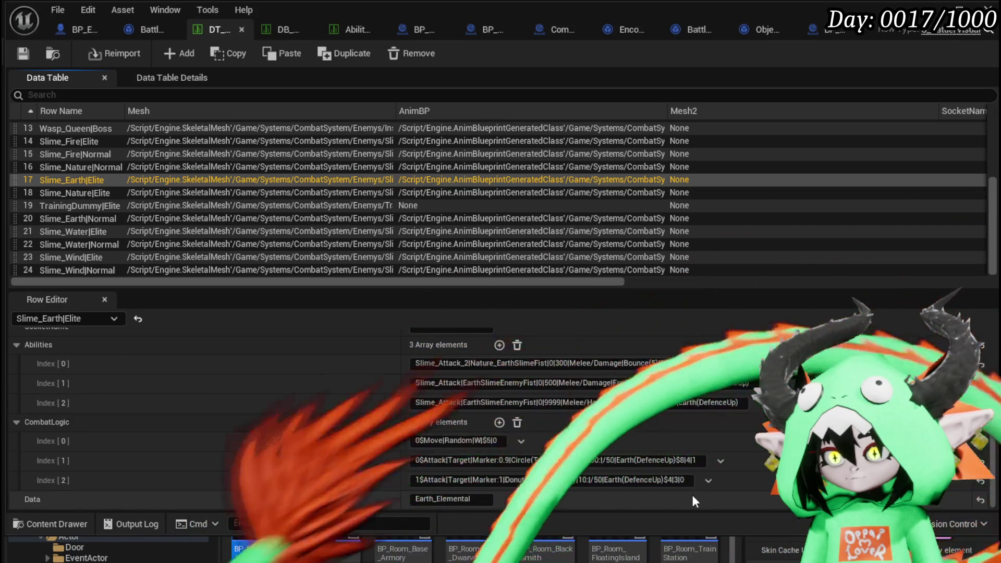
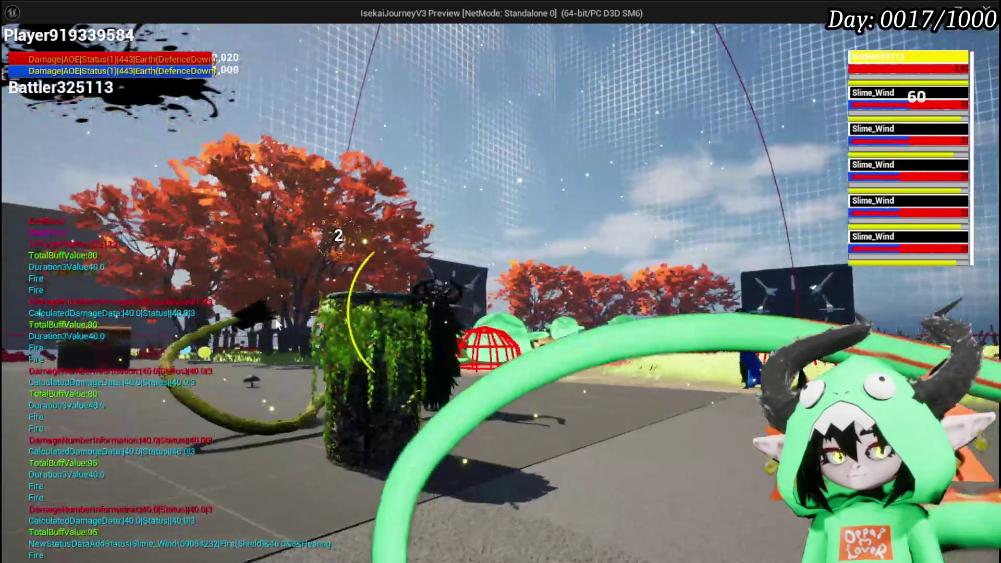
Stop the play test, select the slime enemy actor and save the level.
key("Escape")
left_click(345, 237)
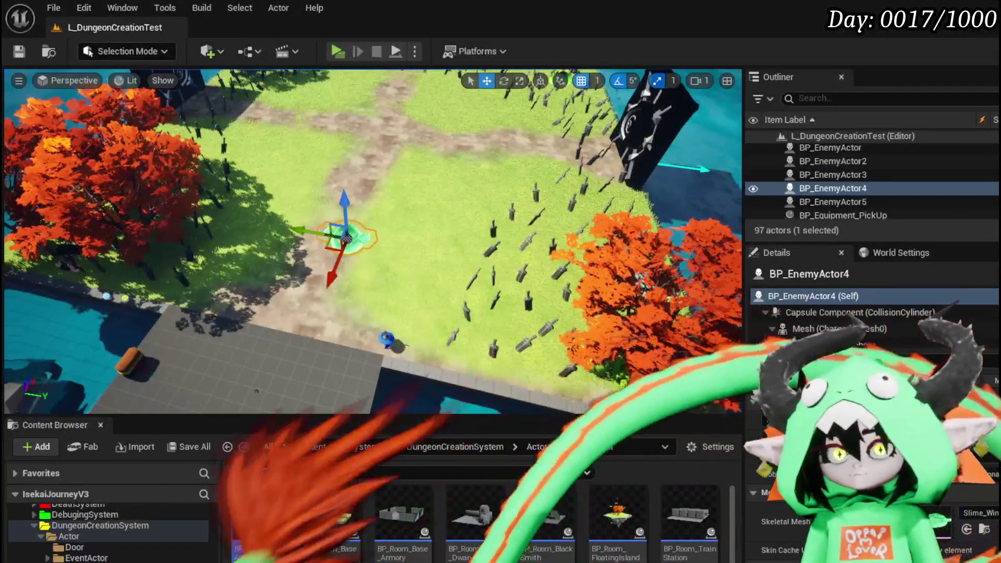
left_click(19, 51)
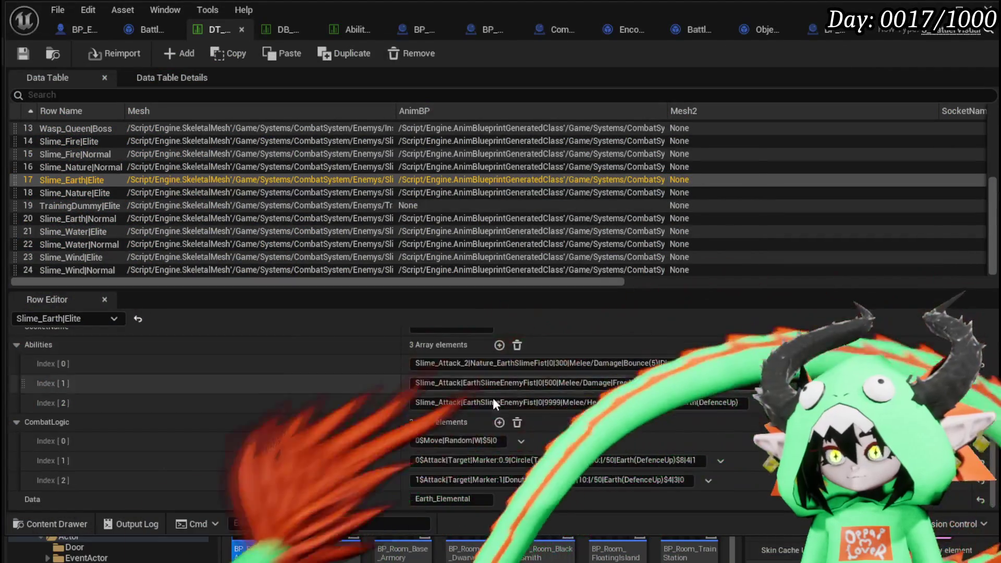
Edit Slime_Earth|Elite's third CombatLogic entry so it ends $4|0|0.
left_click(582, 480)
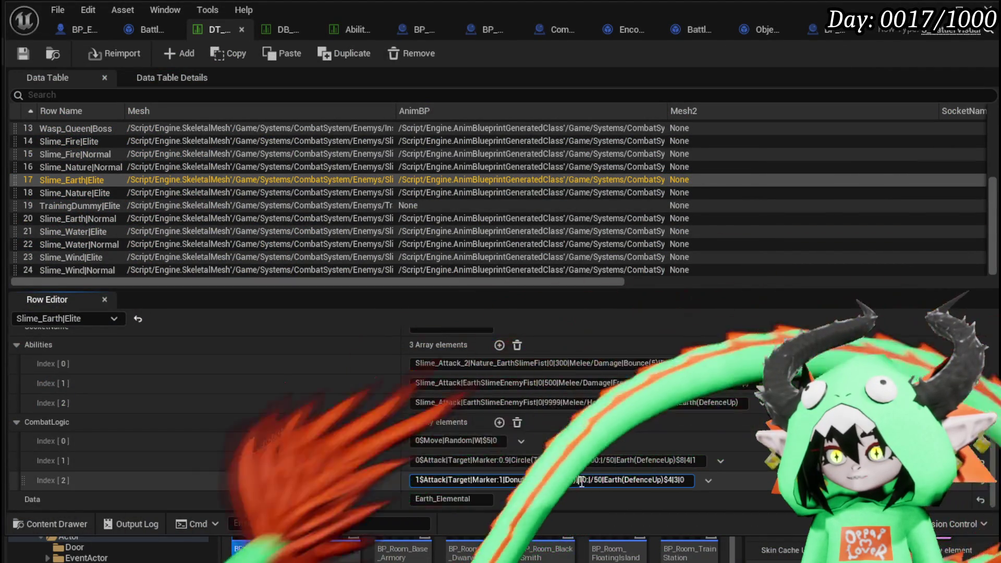
type("2")
key("Return")
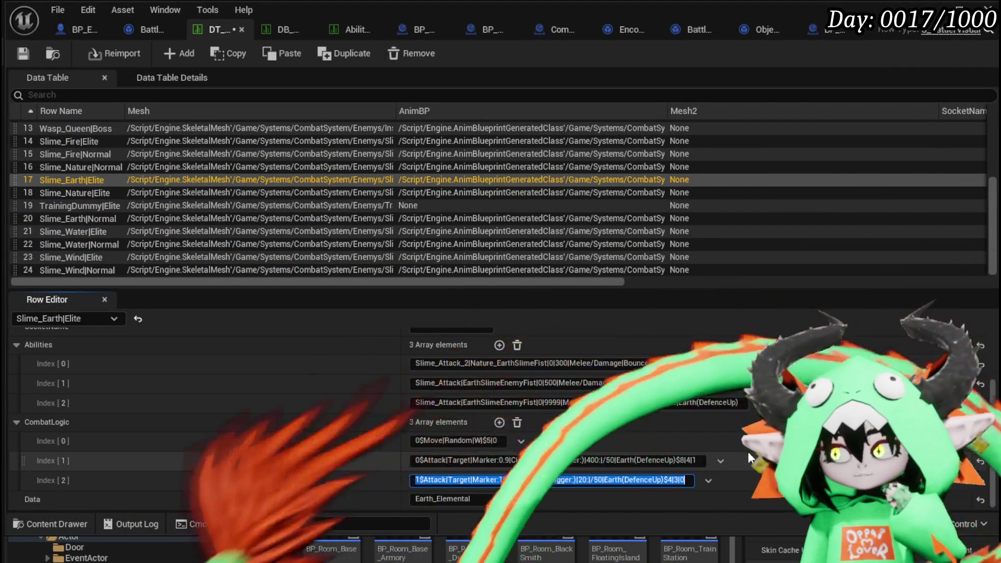
double_click(677, 479)
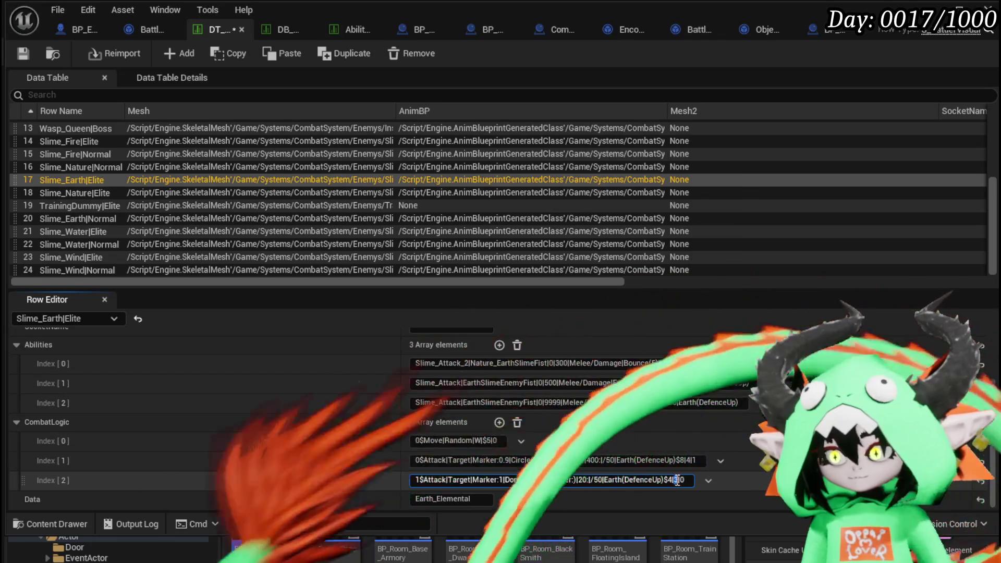
key("Return")
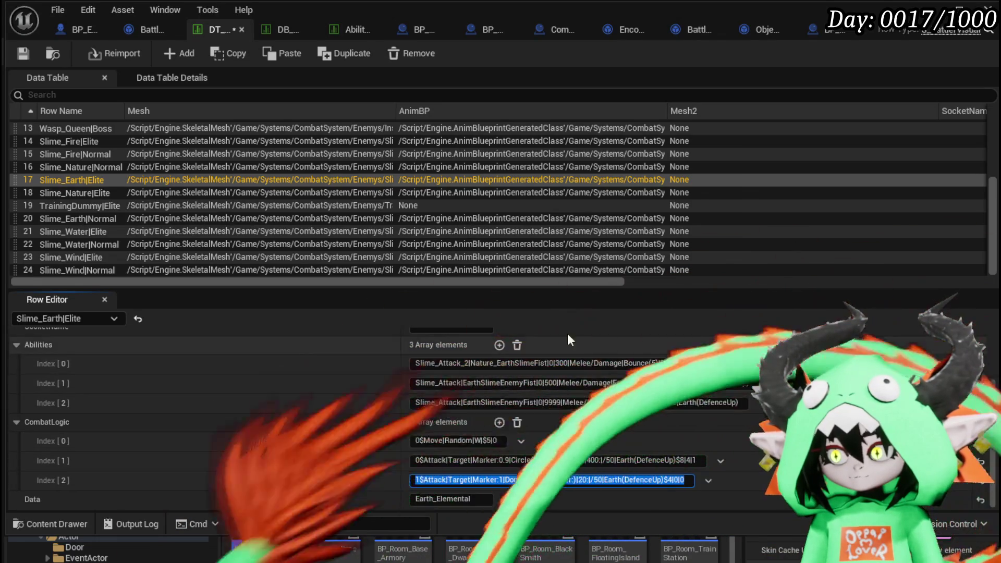
Save the data table, start a play test and cast a water spell at the slime.
left_click(17, 58)
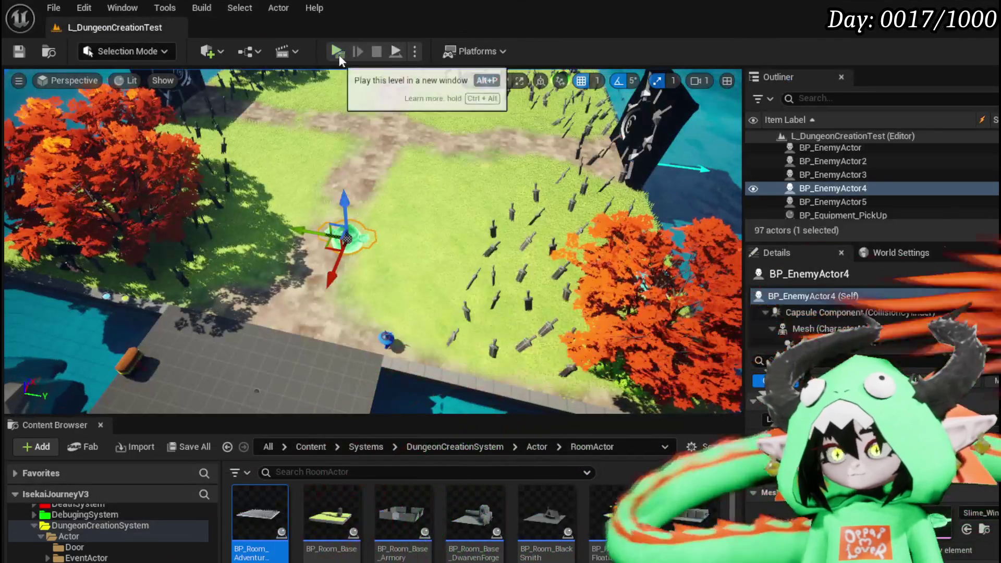
left_click(336, 51)
key("w")
key("w")
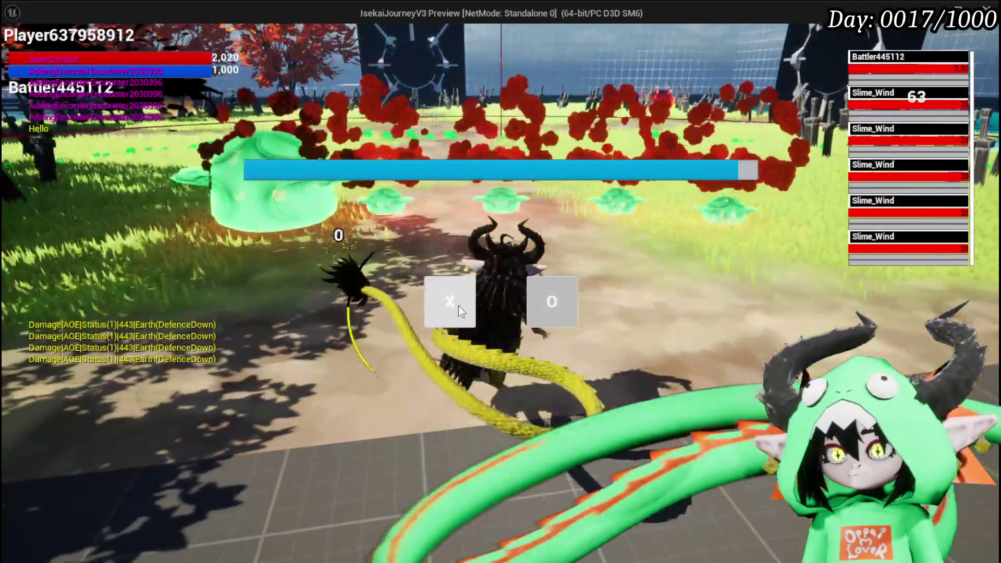
Attack the slime to start the battle.
left_click(458, 306)
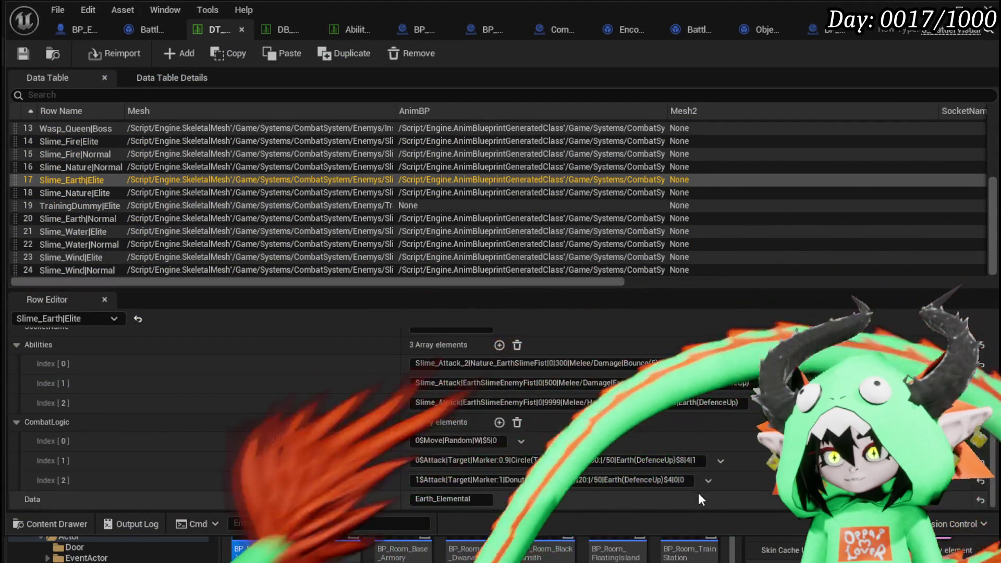
Restore the third CombatLogic entry to 10:1/50 and $4|3|0, then save DT_BattlerInfo.
left_click(731, 484)
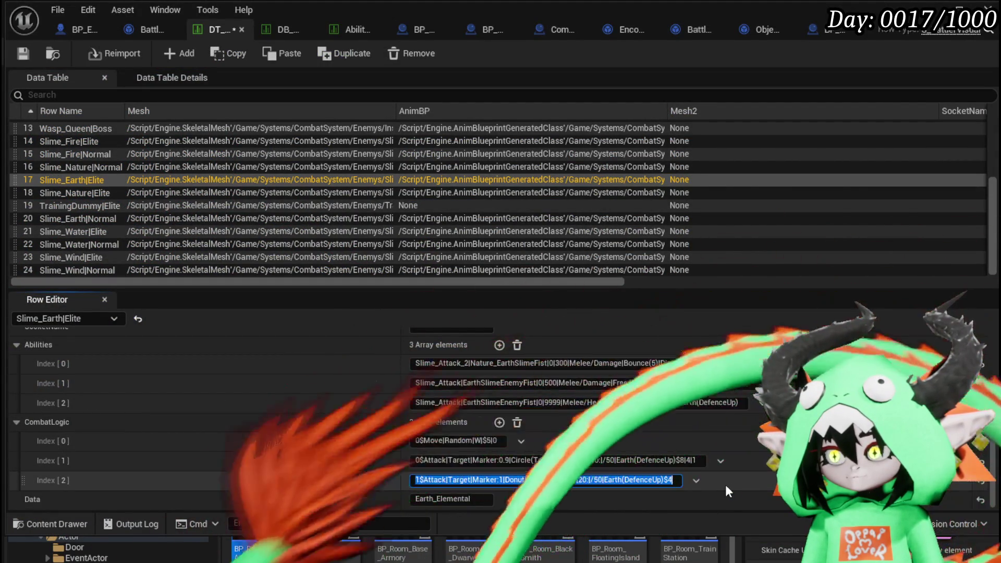
key("ctrl+shift+s")
left_click(780, 511)
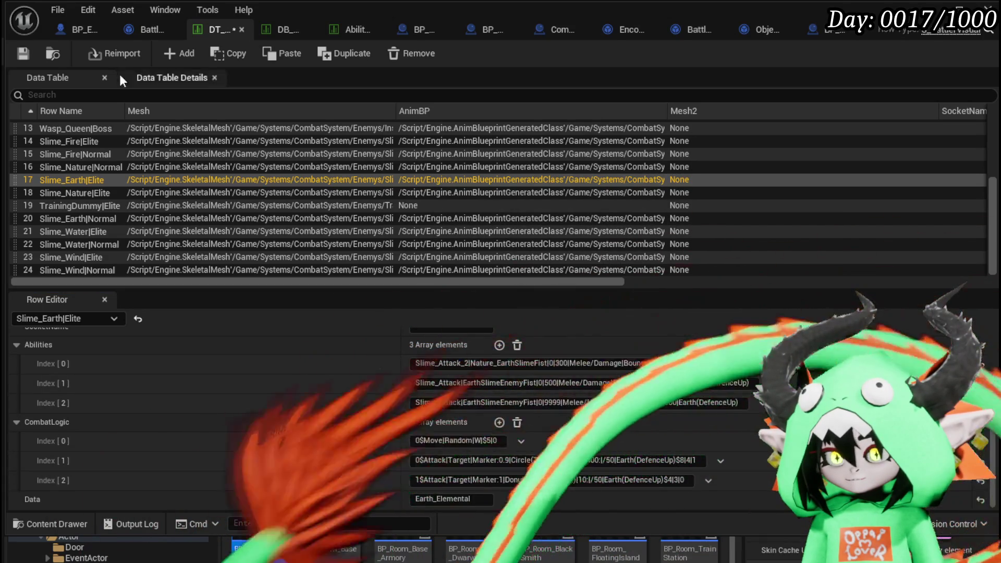
left_click(24, 53)
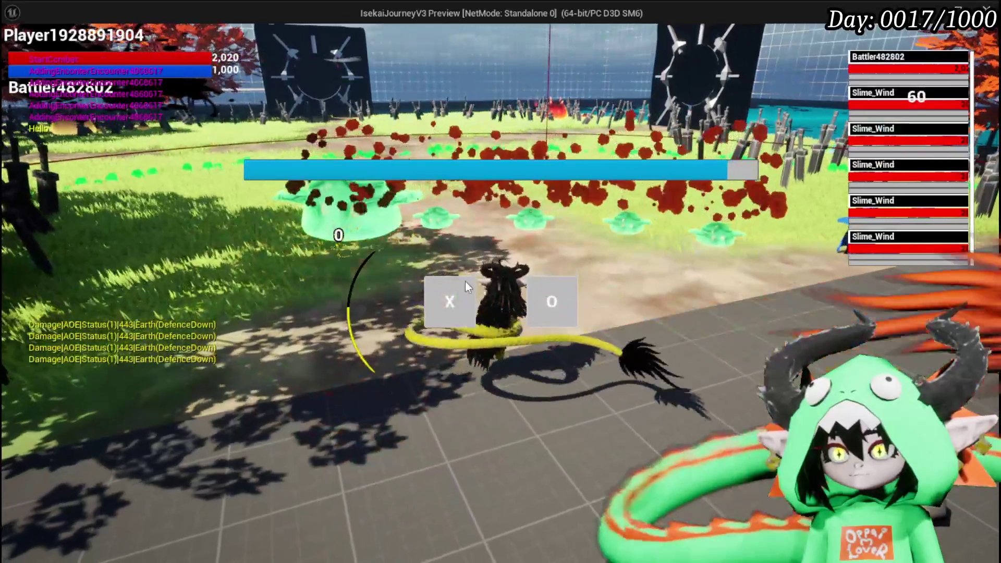
Attack the wind slimes, stop the play test and switch back to the slime data table.
left_click(466, 285)
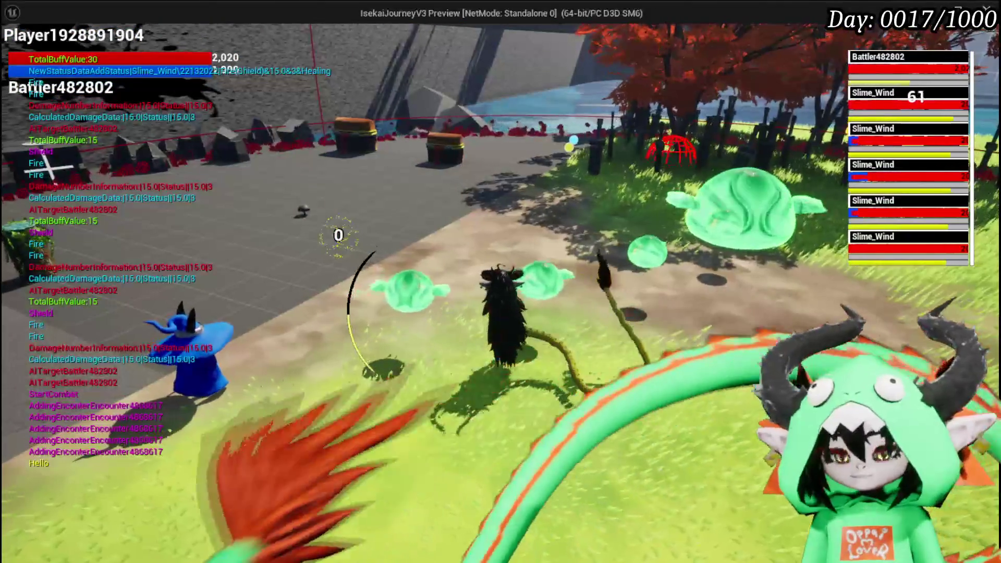
key("Escape")
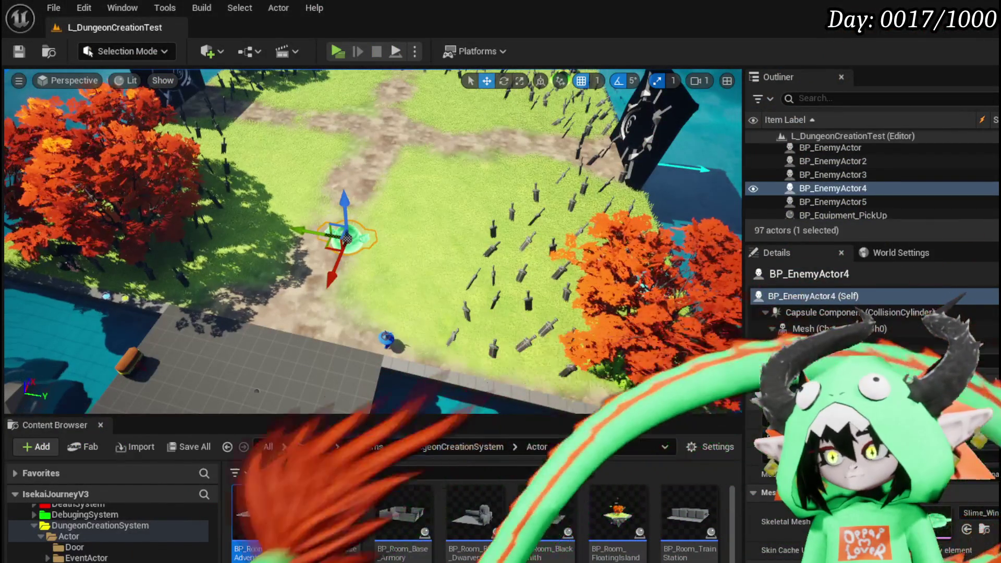
key("alt+Tab")
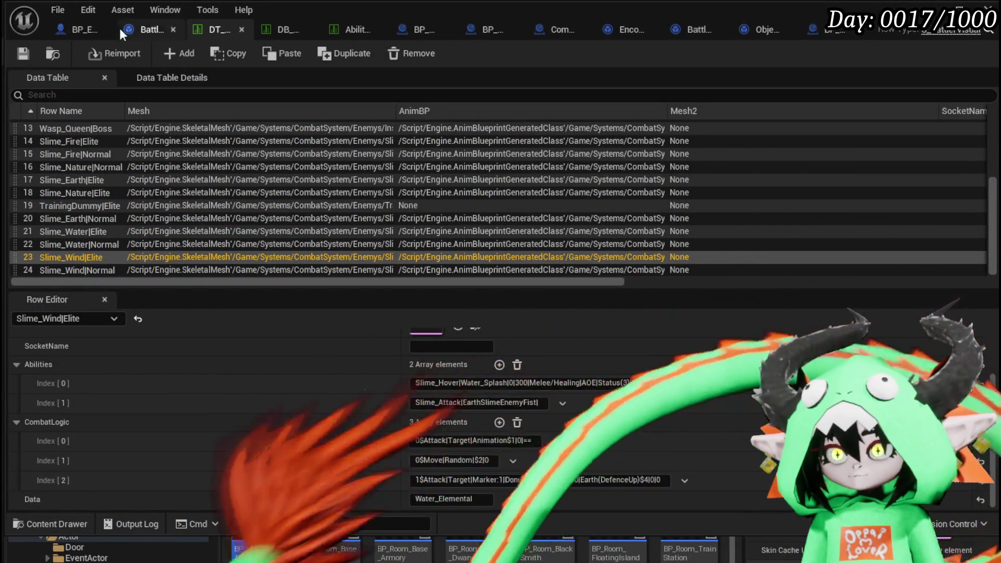
Open the BattlerAI_Object ExecuteAction graph and pan across its nodes to the Switch on String.
left_click(143, 30)
scroll(703, 235, "up", 2)
scroll(383, 204, "down", 4)
scroll(353, 195, "up", 4)
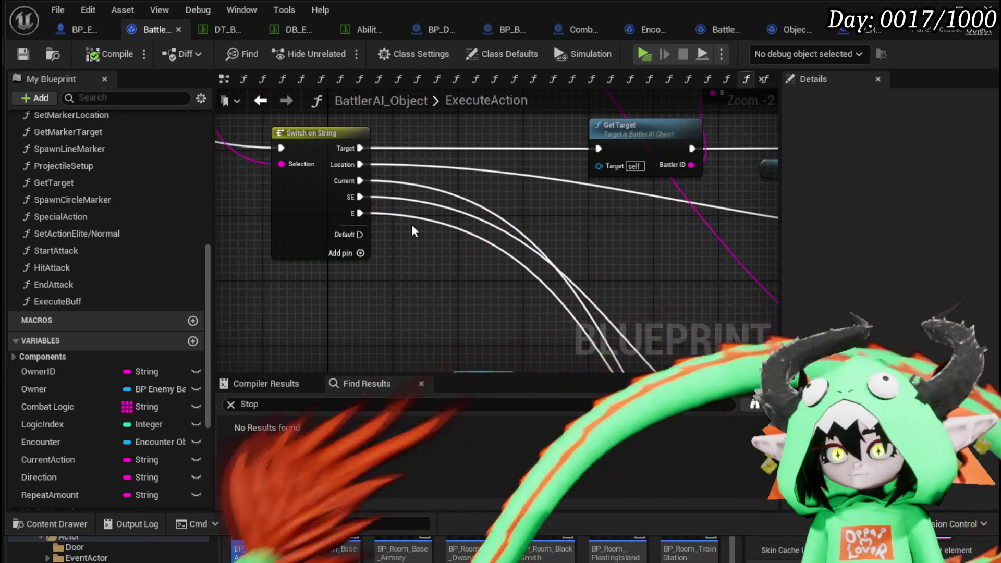
left_click_drag(481, 221, 158, 194)
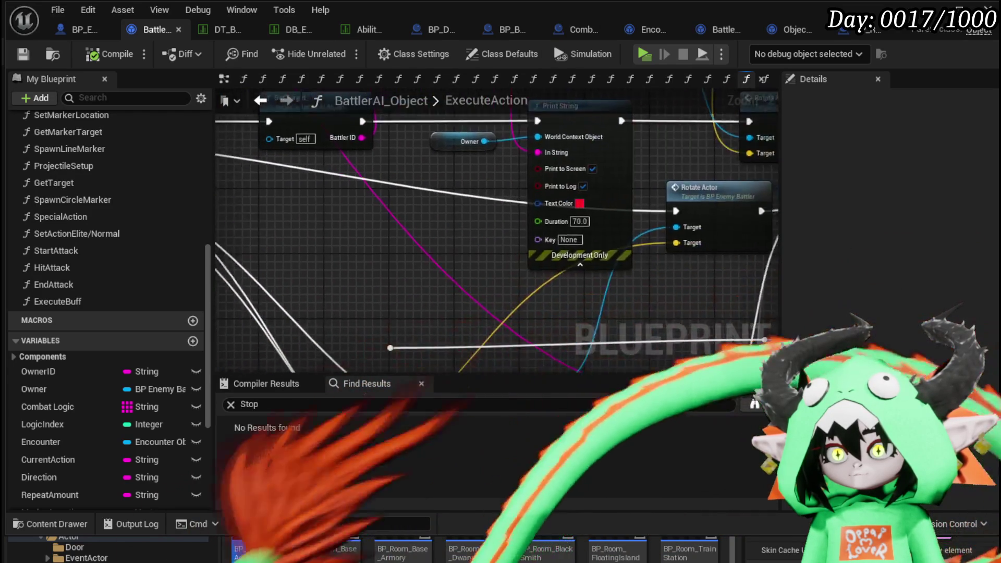
scroll(420, 194, "down", 3)
mouse_move(420, 194)
left_mouse_down()
mouse_move(409, 223)
mouse_move(366, 267)
left_mouse_up()
scroll(460, 255, "up", 2)
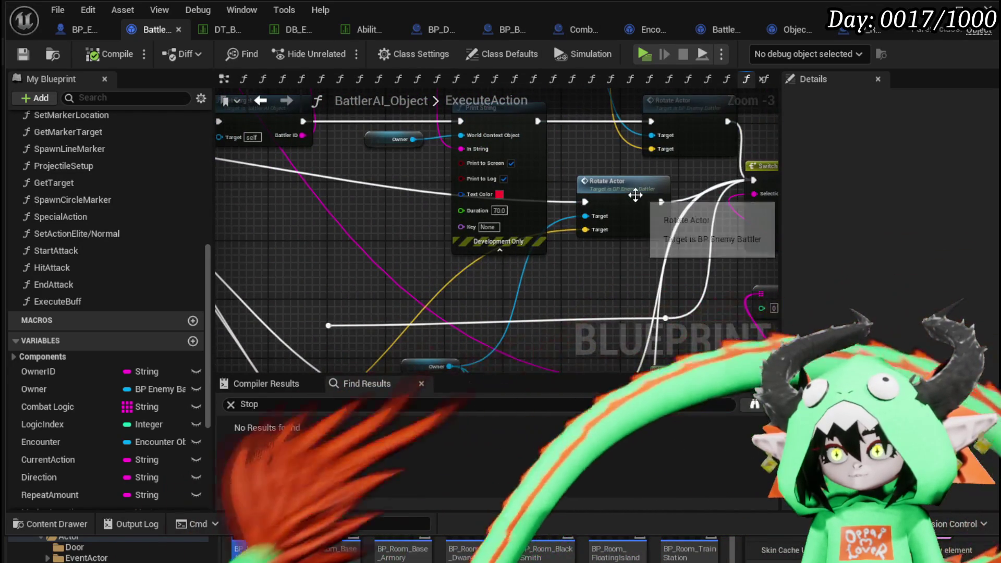
left_click_drag(635, 195, 487, 182)
mouse_move(407, 282)
left_mouse_down()
mouse_move(285, 158)
mouse_move(386, 158)
mouse_move(408, 136)
left_mouse_up()
mouse_move(408, 172)
left_mouse_down()
mouse_move(404, 188)
mouse_move(349, 200)
mouse_move(292, 228)
left_mouse_up()
left_click_drag(496, 196, 601, 104)
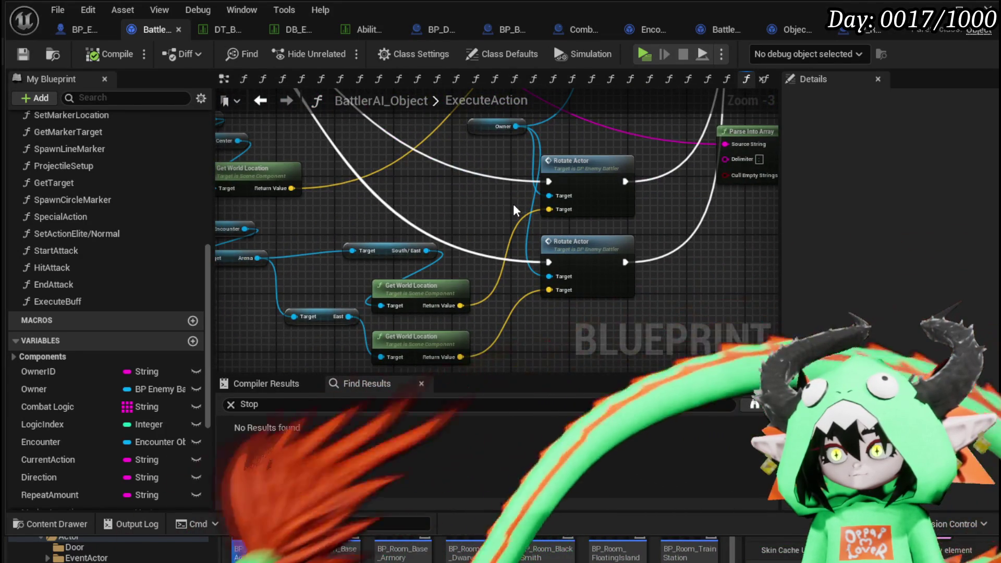
scroll(586, 217, "up", 2)
scroll(371, 255, "up", 1)
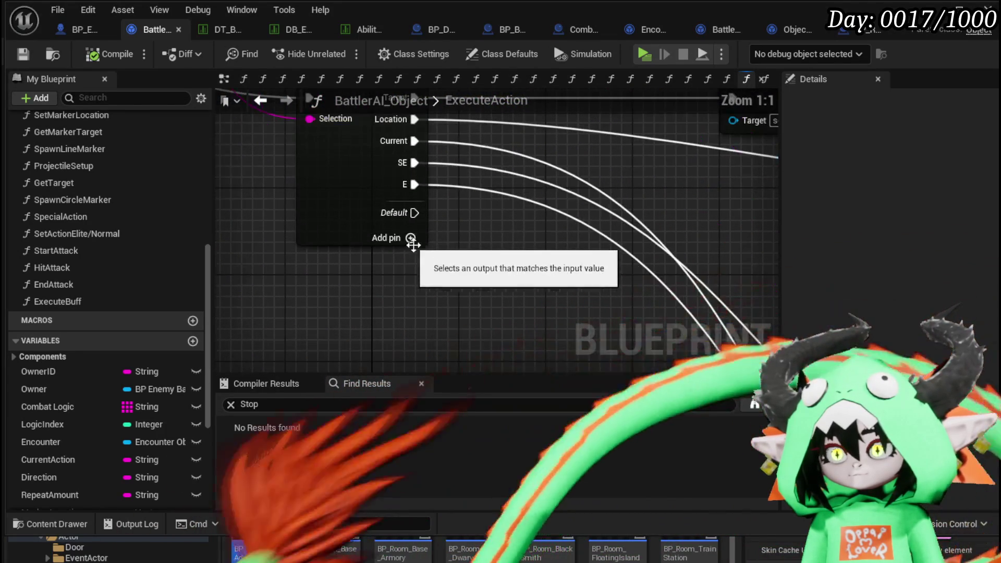
Add a sixth case pin named C to the Switch on String and save the blueprint.
left_click(435, 305)
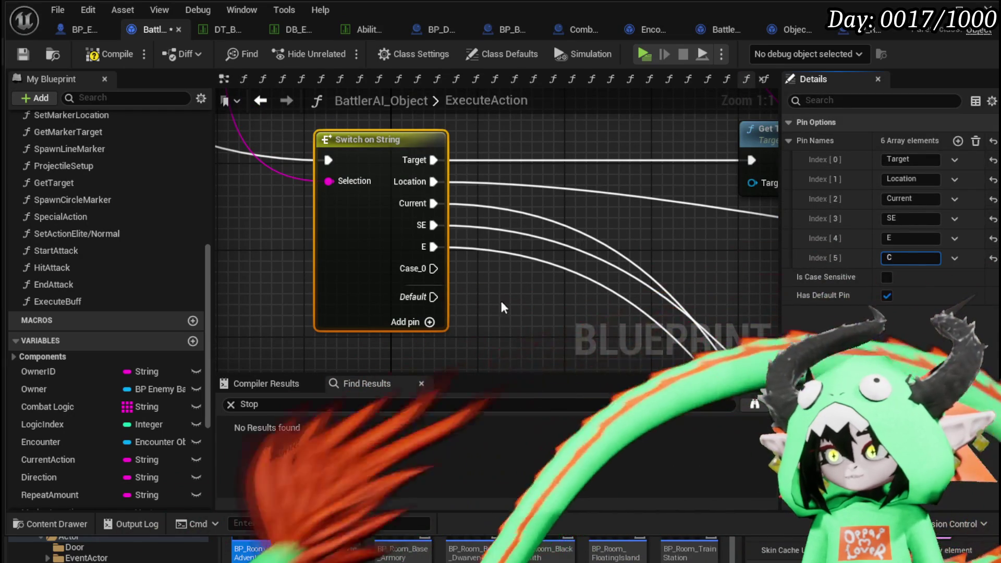
left_click(513, 280)
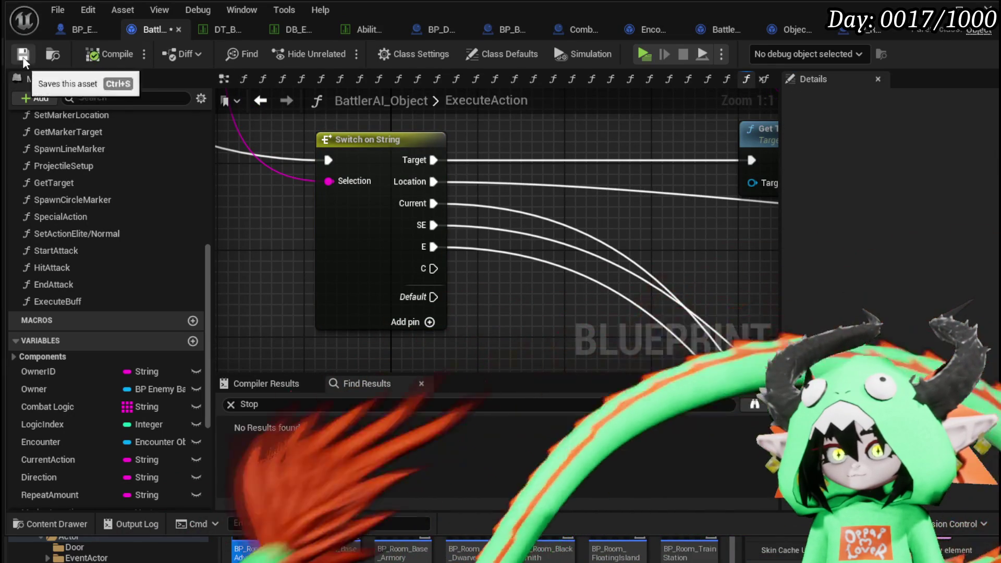
left_click(23, 54)
scroll(611, 344, "down", 3)
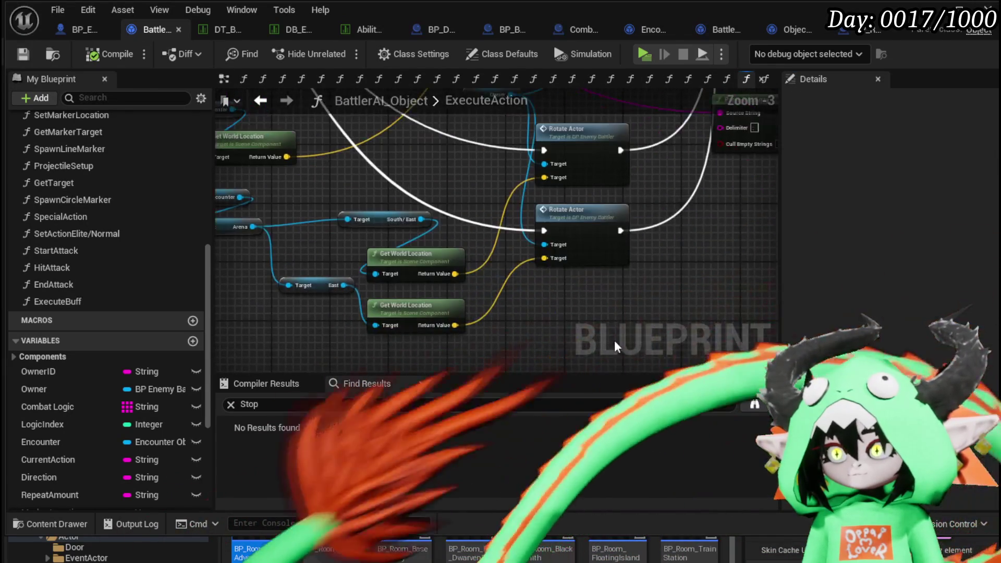
Add a Rotate Actor node aimed at the Arena's Center using duplicated Encounter and Arena getters.
key("ctrl+v")
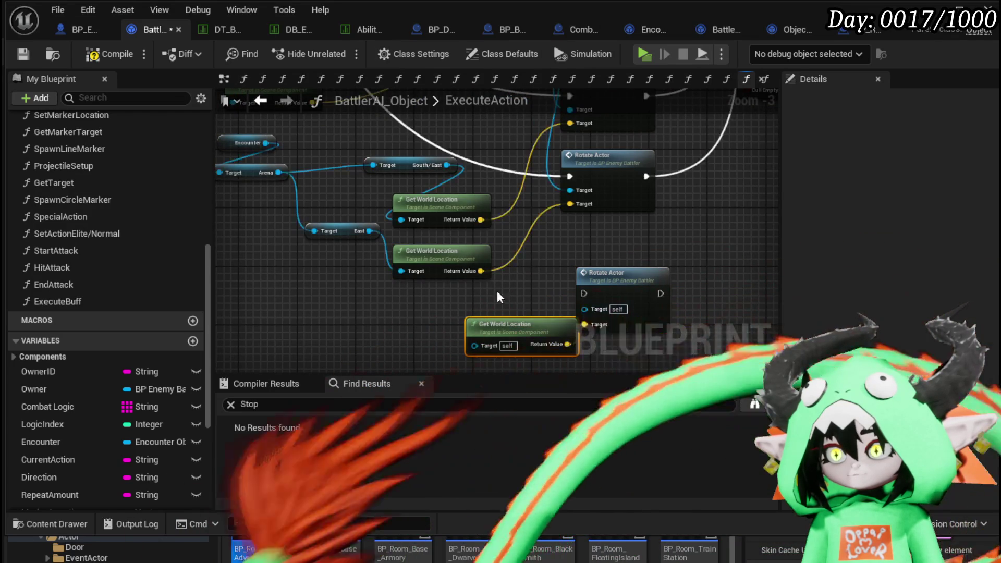
left_click_drag(510, 299, 606, 310)
left_click_drag(352, 147, 350, 142)
mouse_move(399, 322)
left_mouse_down()
mouse_move(368, 261)
mouse_move(423, 303)
left_mouse_up()
key("ctrl+v")
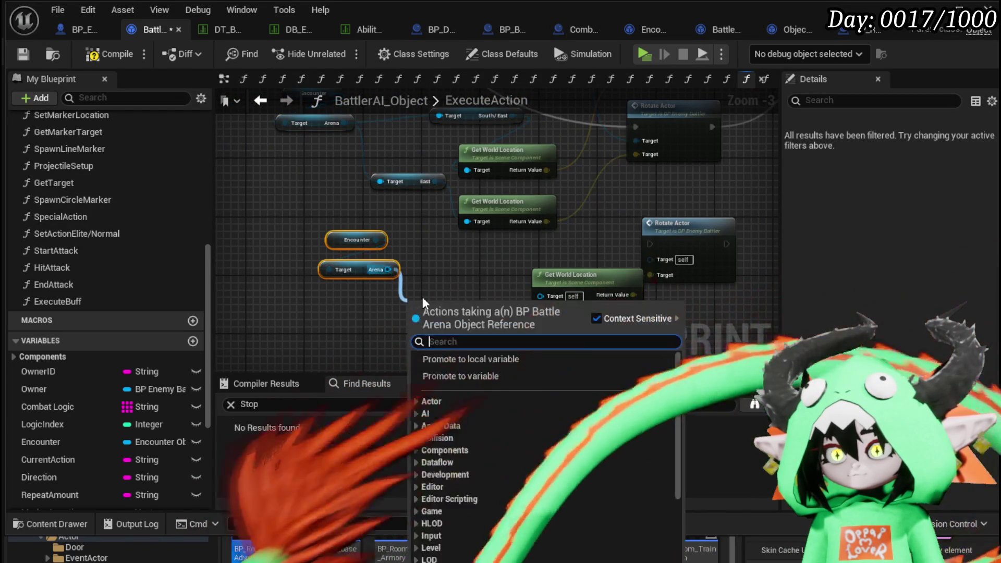
type("Center")
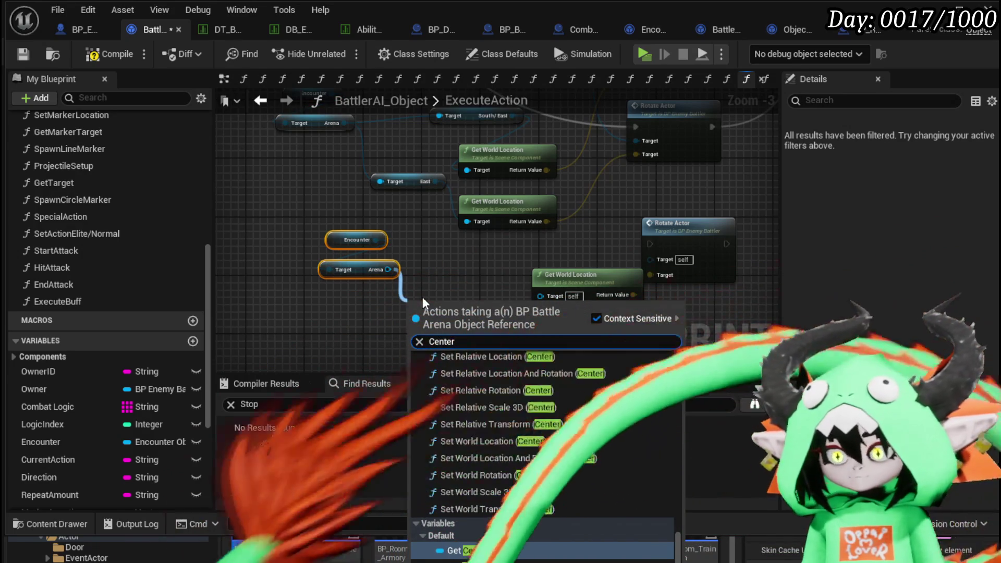
left_click(468, 552)
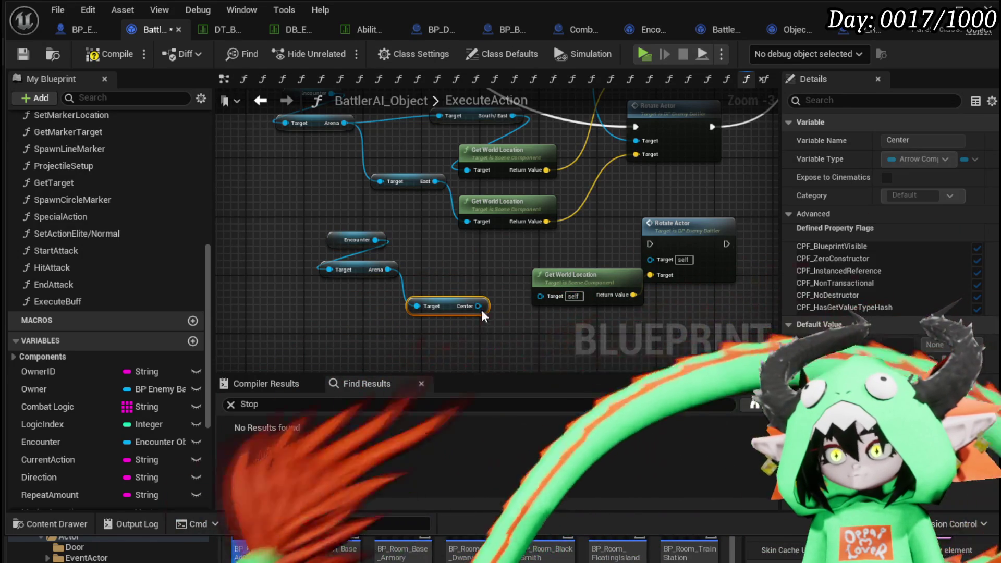
left_click_drag(558, 303, 377, 220)
mouse_move(281, 129)
left_mouse_down()
mouse_move(537, 340)
mouse_move(451, 101)
mouse_move(417, 301)
left_mouse_up()
scroll(621, 145, "down", 2)
left_click_drag(621, 145, 345, 333)
mouse_move(432, 112)
left_mouse_down()
mouse_move(455, 351)
mouse_move(449, 220)
mouse_move(292, 130)
mouse_move(169, 41)
left_mouse_up()
Compile and save, wire a target into the lower Rotate Actor, recompile, and open DT_BattlerInfo.
left_click(90, 56)
left_click(27, 55)
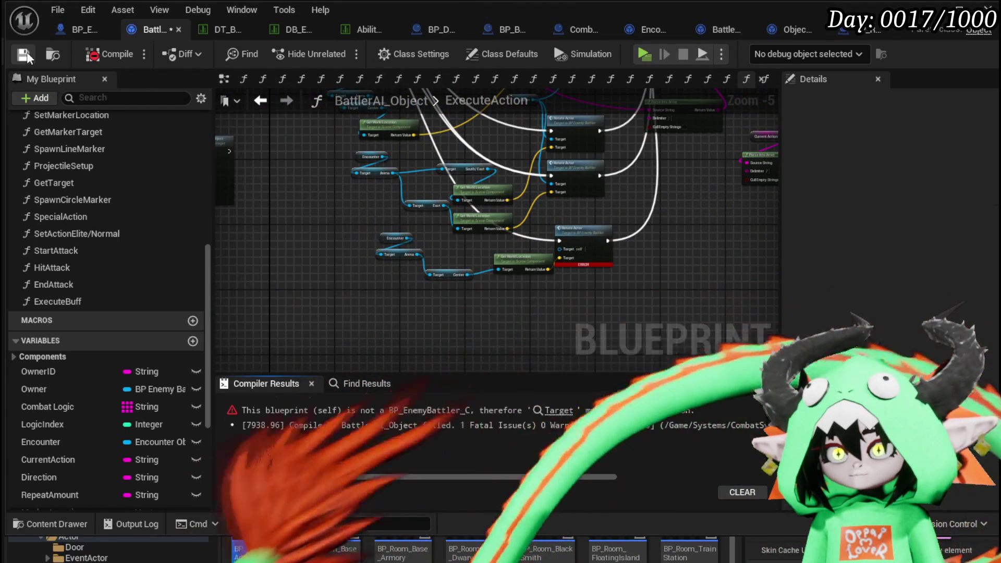
scroll(509, 259, "up", 3)
mouse_move(518, 120)
left_mouse_down()
mouse_move(454, 184)
mouse_move(542, 315)
left_mouse_up()
scroll(542, 316, "down", 2)
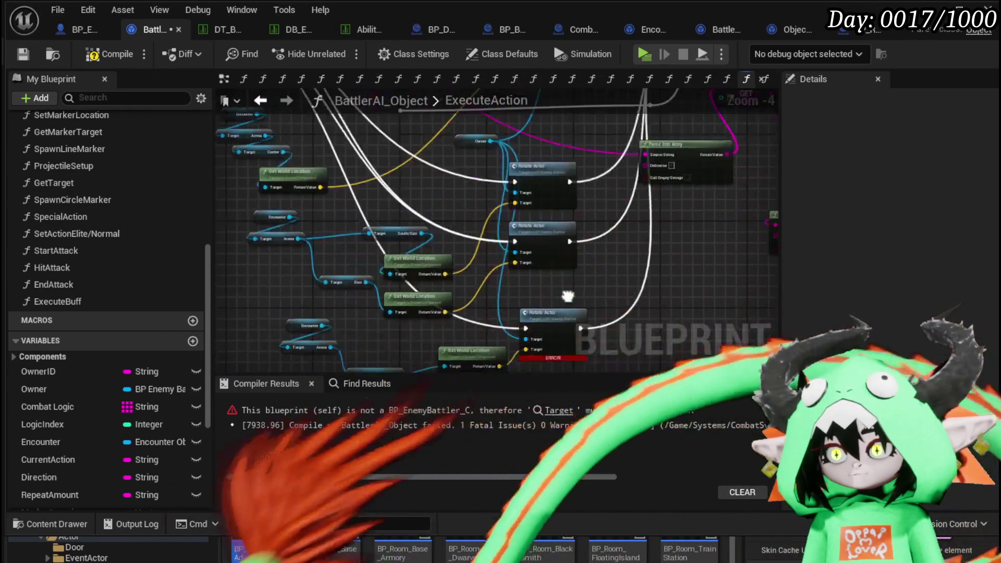
left_click(84, 60)
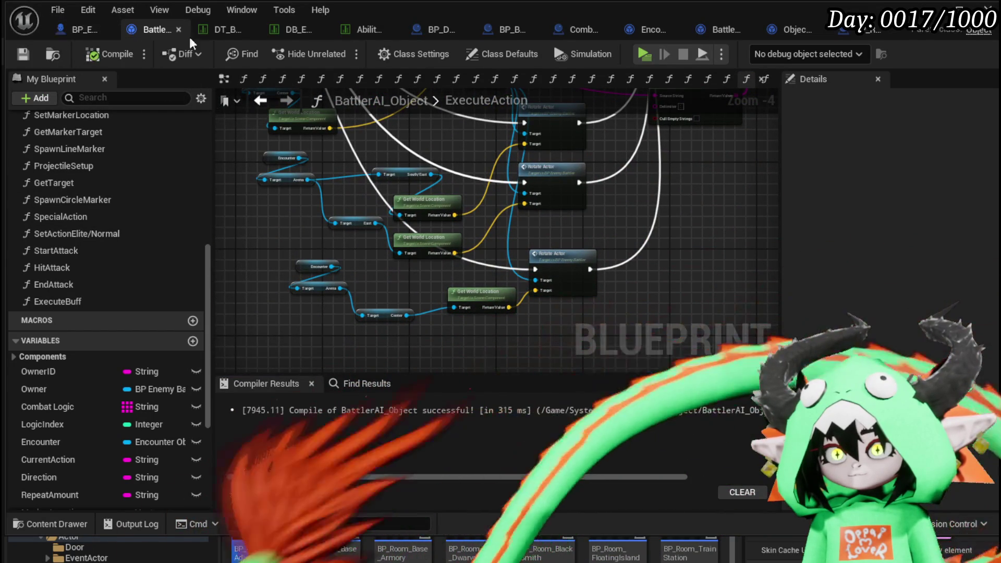
left_click(215, 35)
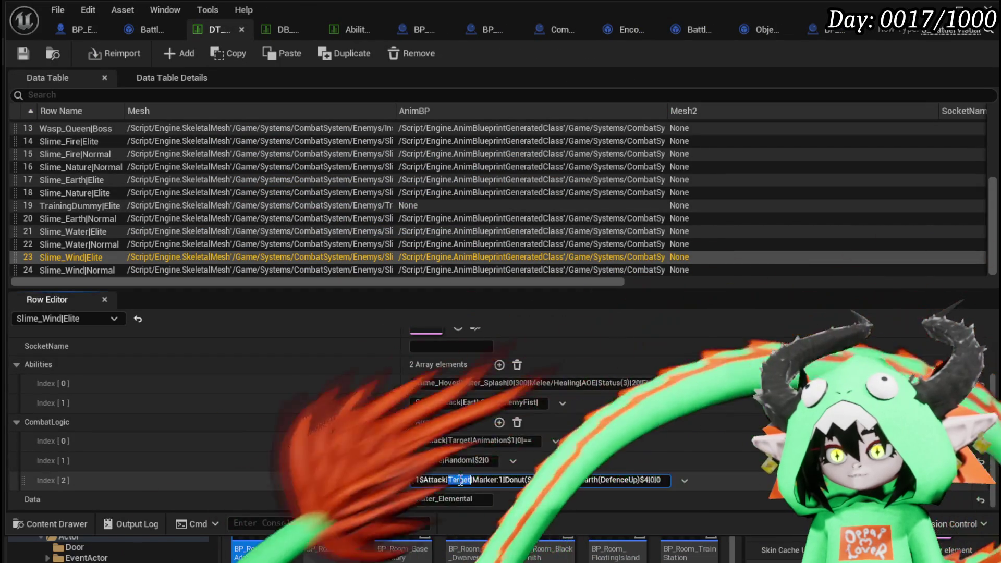
Change the third CombatLogic entry to Attack|C, save the table and minimize it.
type("C")
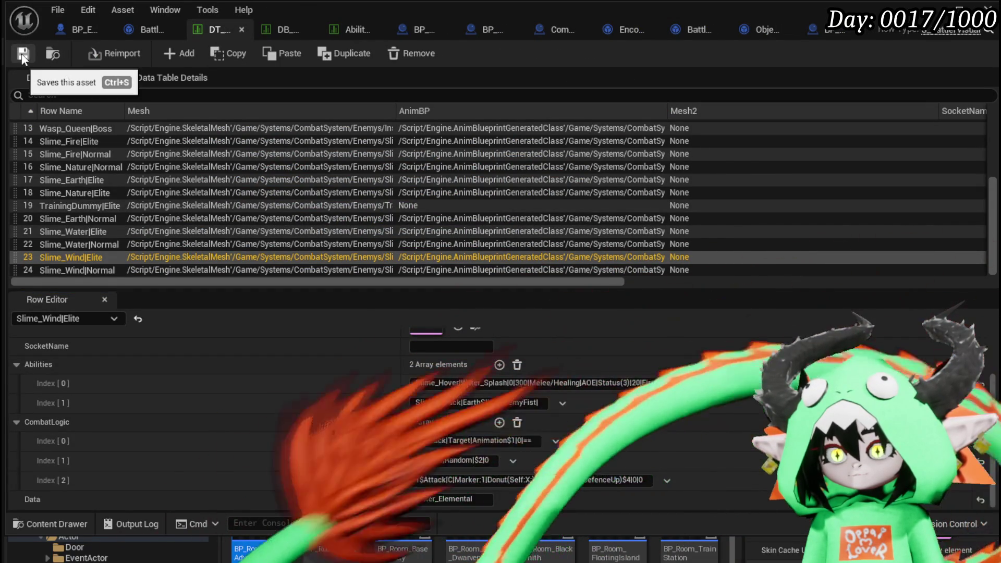
left_click(22, 55)
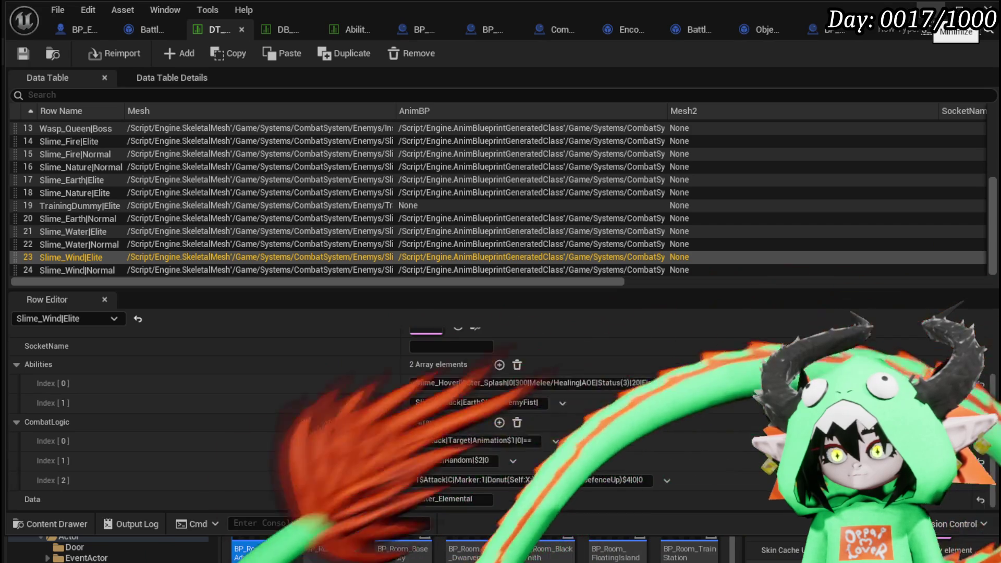
left_click(958, 9)
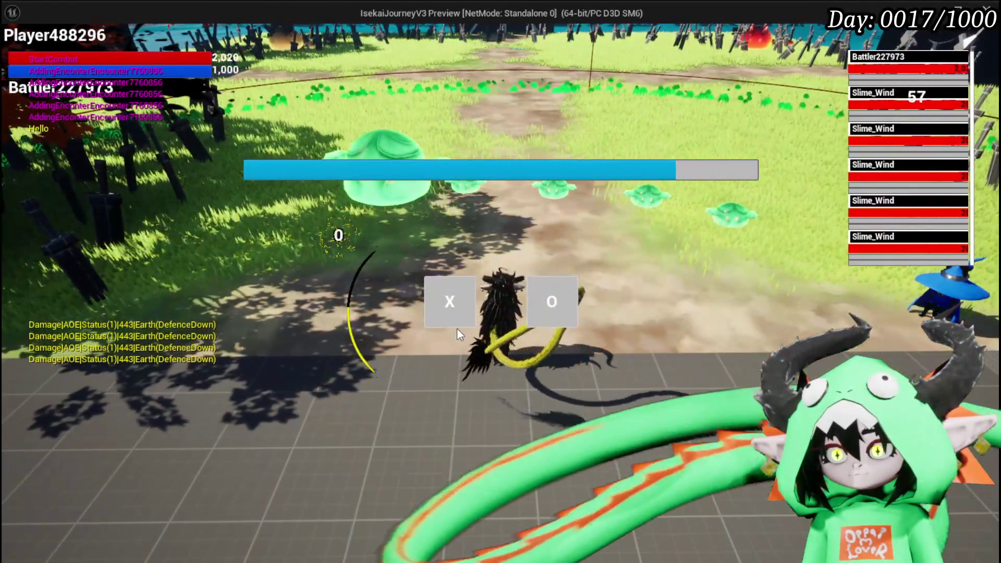
Strike the slimes at the attack prompt, then leave the game preview for the editor.
left_click(457, 327)
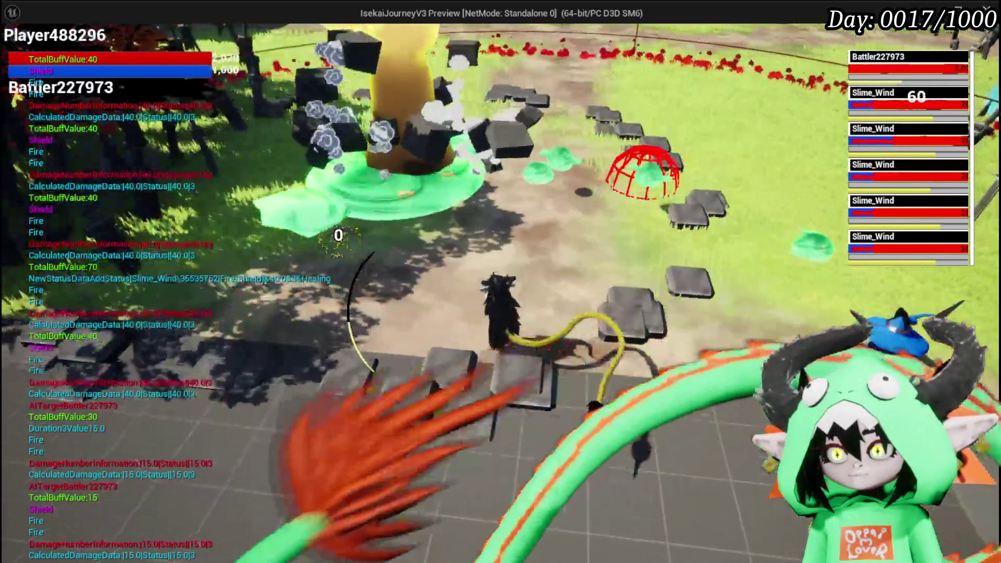
key("alt+Tab")
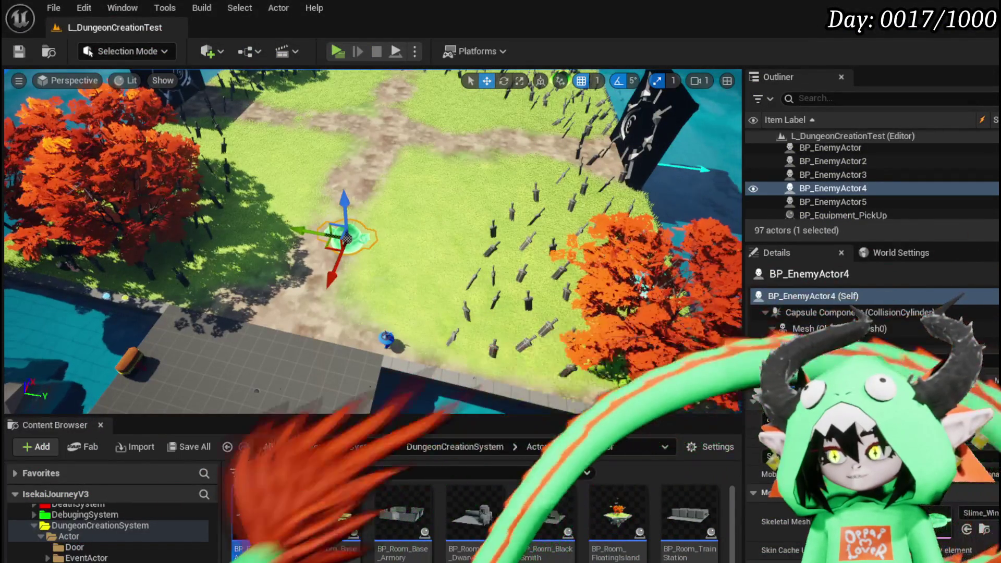
key("alt+Tab")
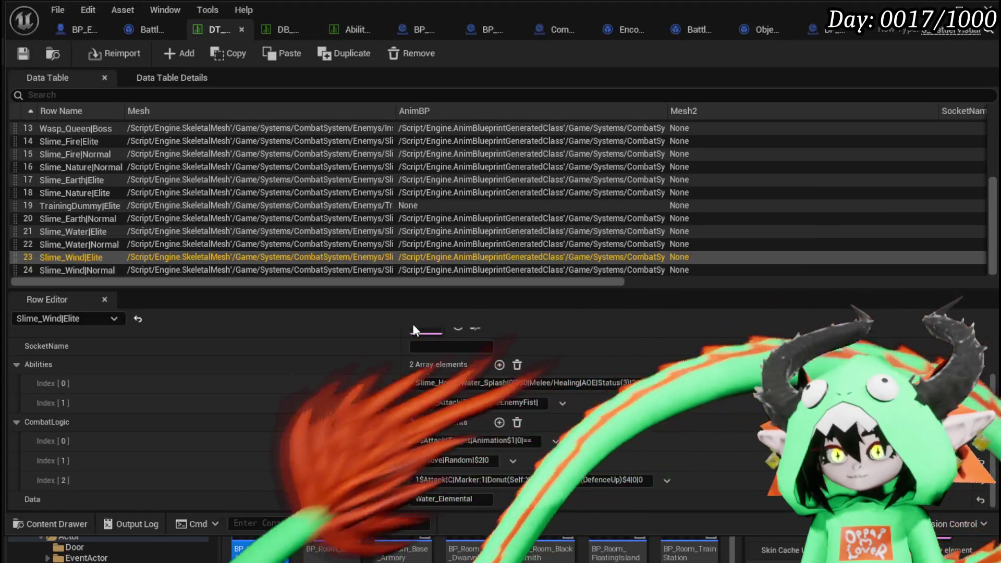
Open the BattlerAI_Object ExecuteAction graph and pan to its Switch on String node.
key("ctrl+Tab")
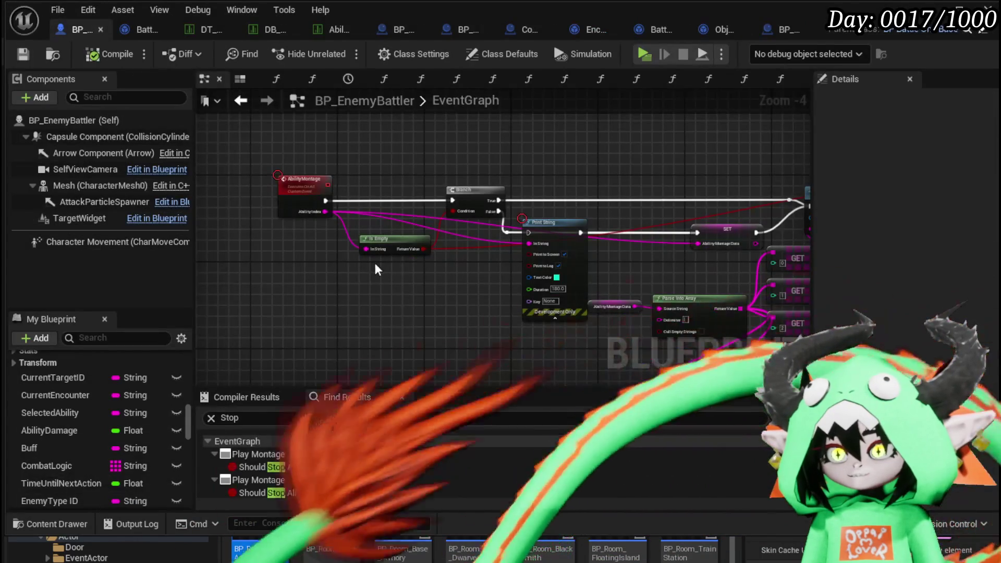
left_click(141, 30)
scroll(393, 231, "up", 4)
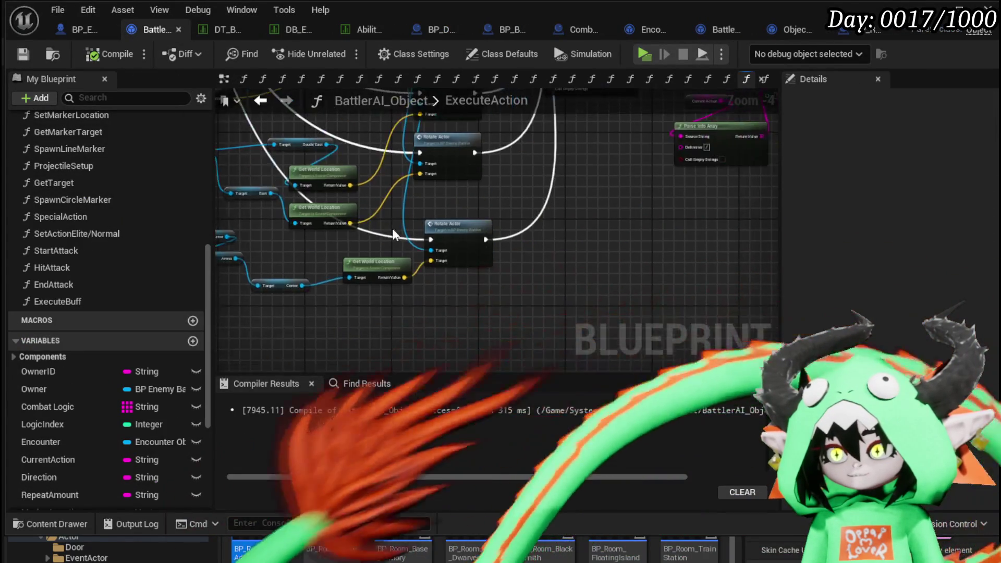
scroll(394, 231, "down", 1)
left_click_drag(394, 231, 546, 231)
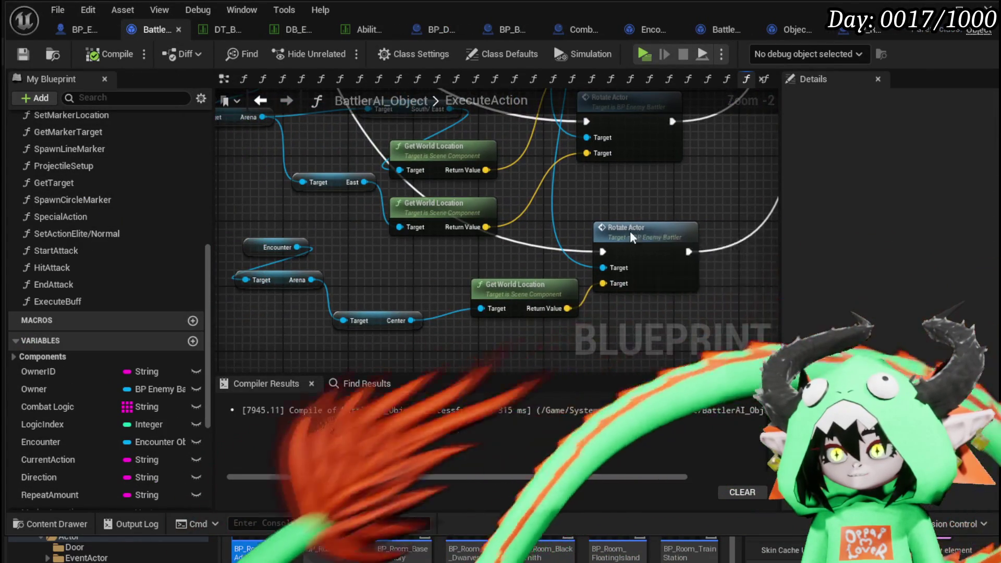
scroll(631, 232, "down", 3)
scroll(438, 329, "up", 3)
left_click_drag(769, 206, 350, 206)
left_click_drag(448, 207, 752, 208)
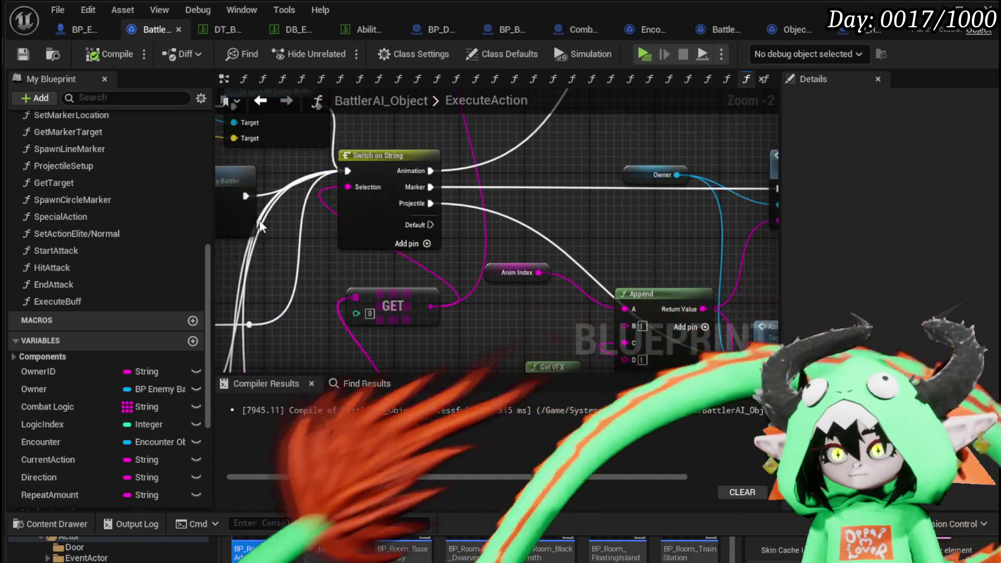
scroll(122, 205, "up", 3)
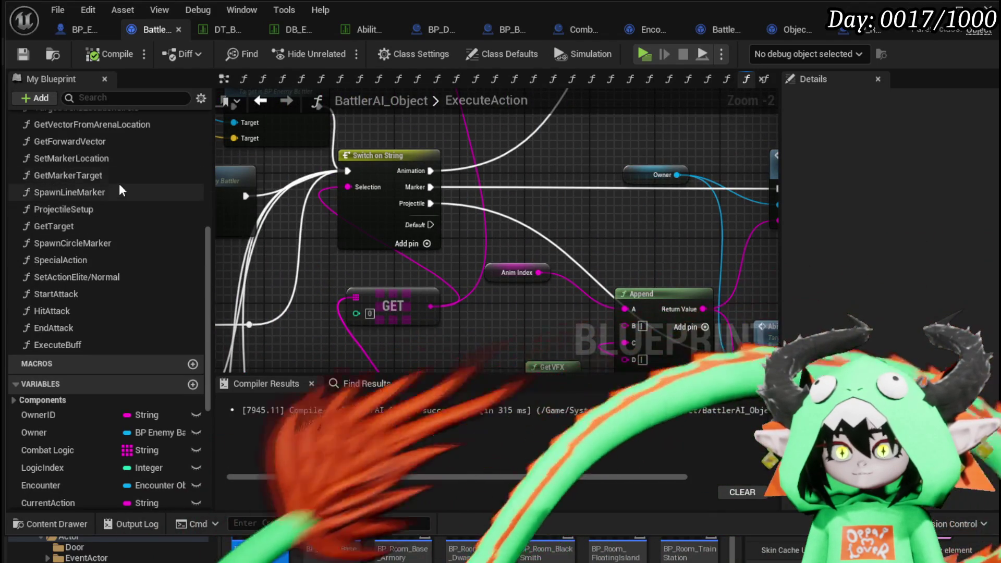
Open the MarkerSetup graph and follow the Location wire to Get Vector from Arena Location.
scroll(119, 202, "up", 2)
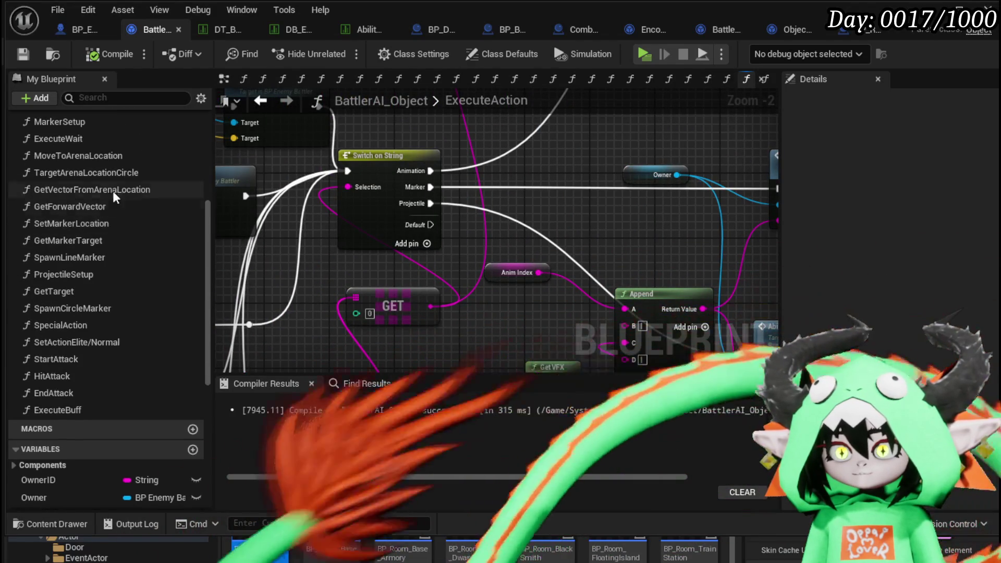
double_click(92, 127)
scroll(351, 187, "up", 3)
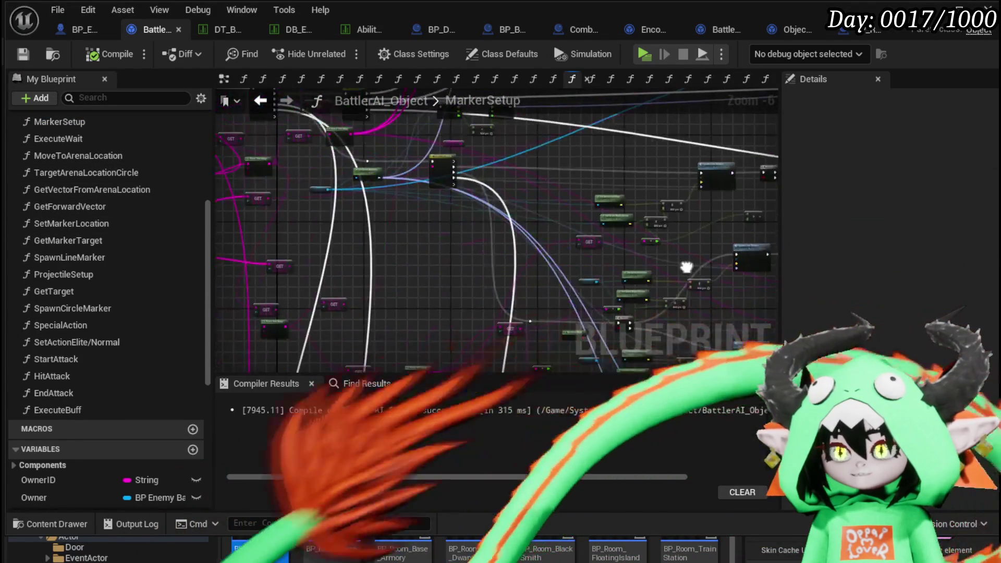
scroll(351, 188, "up", 4)
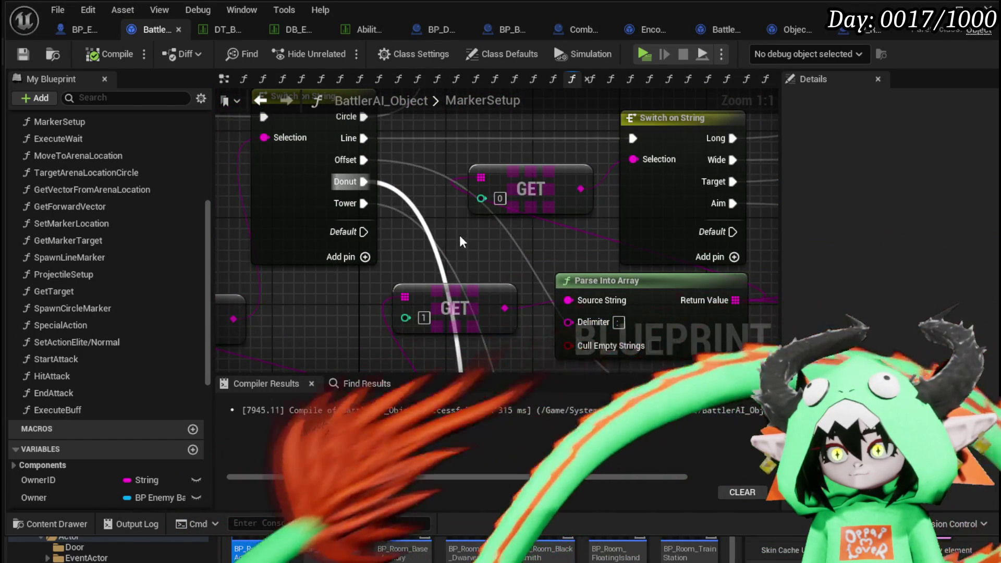
scroll(459, 240, "down", 8)
scroll(427, 275, "up", 4)
mouse_move(470, 170)
left_mouse_down()
mouse_move(459, 190)
mouse_move(415, 209)
left_mouse_up()
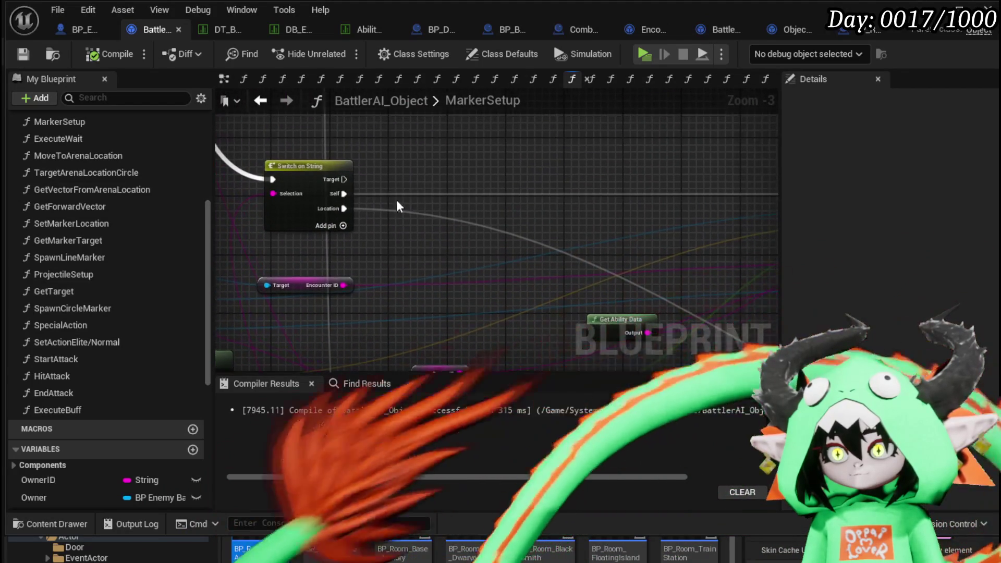
left_click_drag(480, 227, 449, 205)
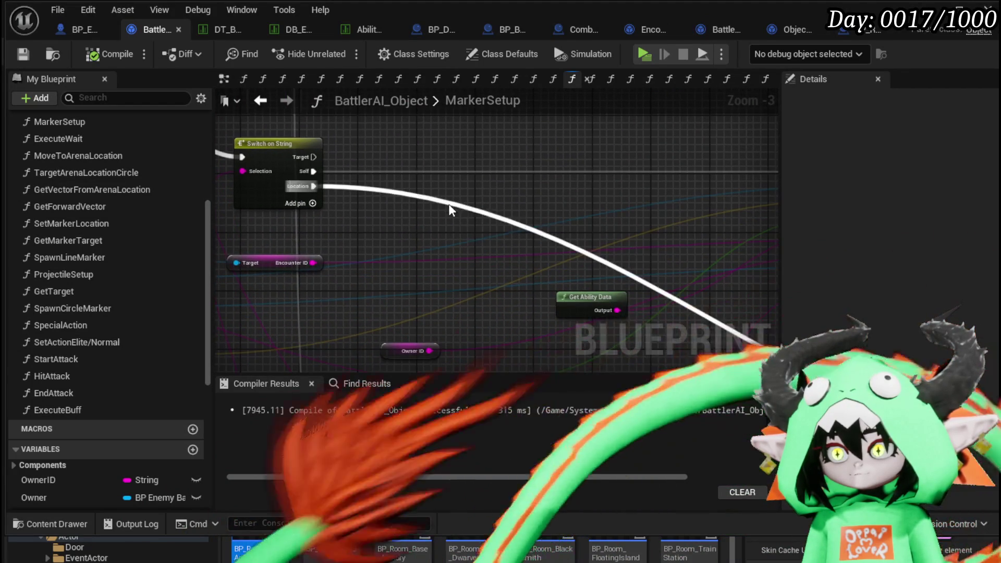
left_click_drag(509, 224, 322, 187)
scroll(322, 188, "up", 4)
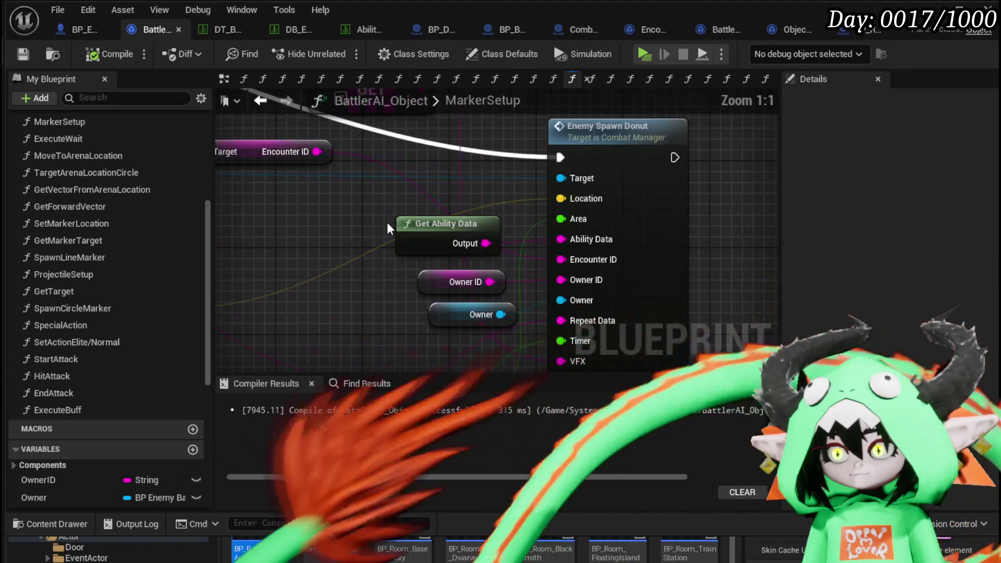
mouse_move(429, 218)
left_mouse_down()
mouse_move(496, 246)
mouse_move(329, 249)
left_mouse_up()
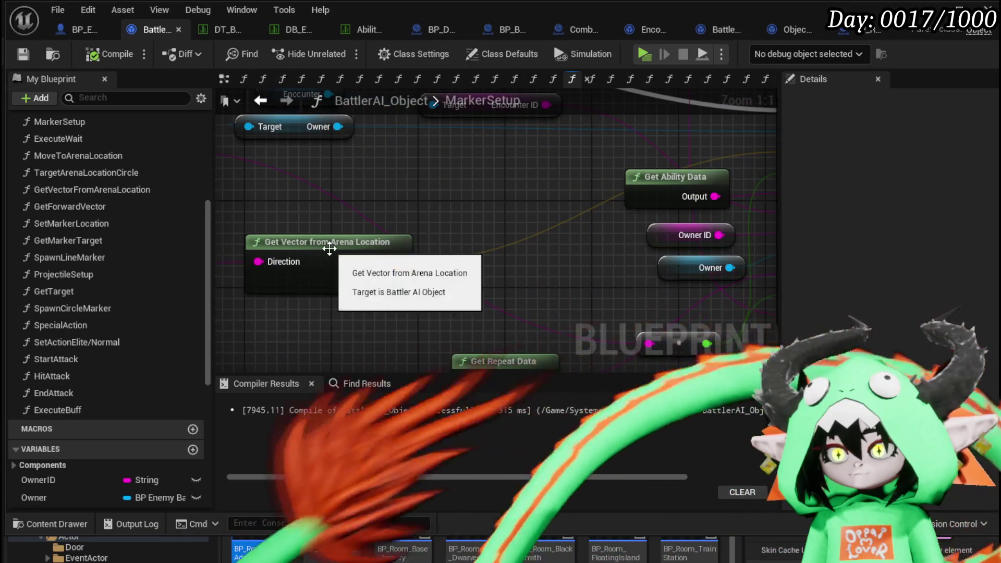
Open GetVectorFromArenaLocation, inspect the nodes feeding its Switch on String, then return to the table.
double_click(330, 248)
scroll(402, 212, "up", 3)
mouse_move(402, 213)
left_mouse_down()
mouse_move(349, 369)
mouse_move(339, 250)
mouse_move(320, 297)
left_mouse_up()
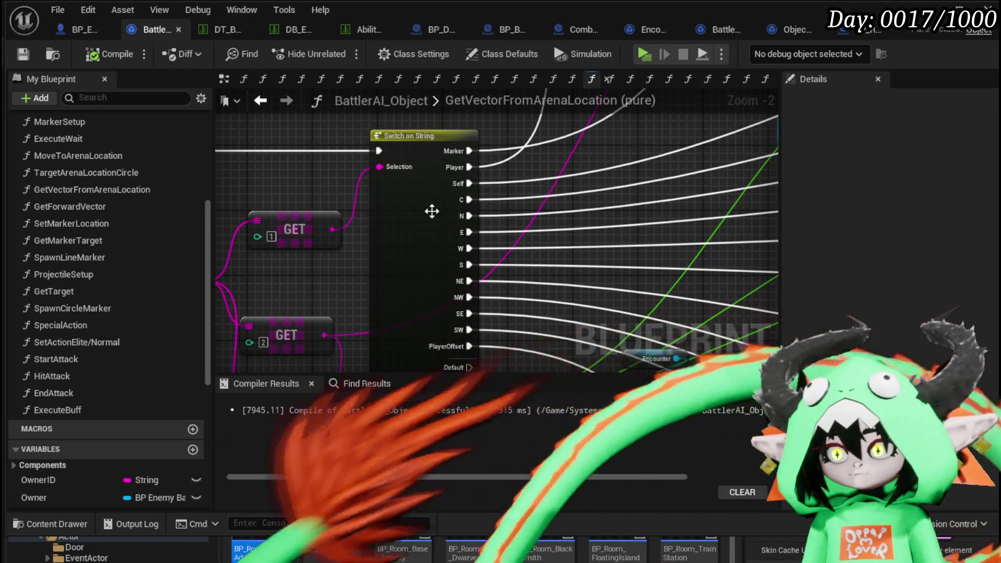
left_click_drag(458, 212, 595, 213)
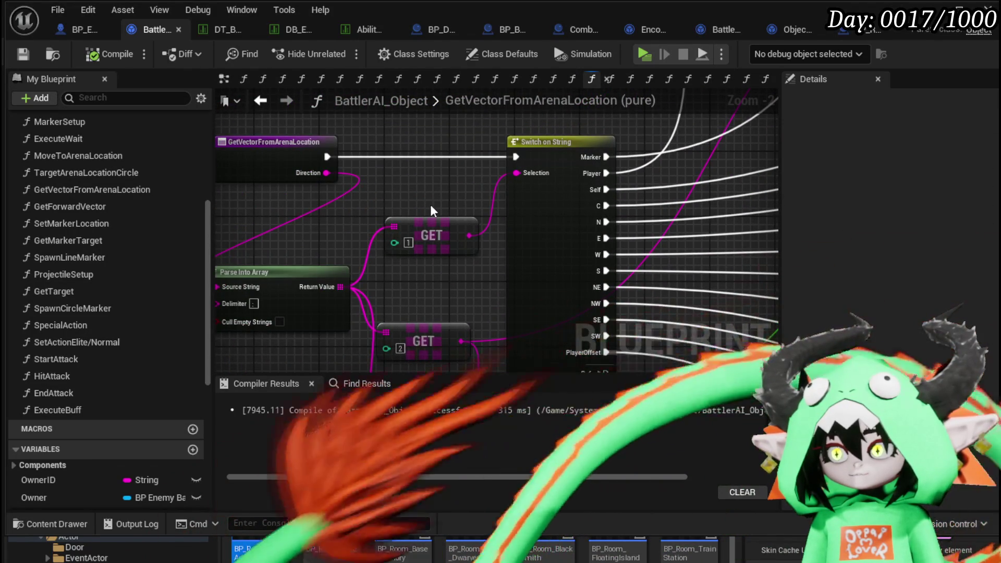
left_click_drag(430, 188, 412, 166)
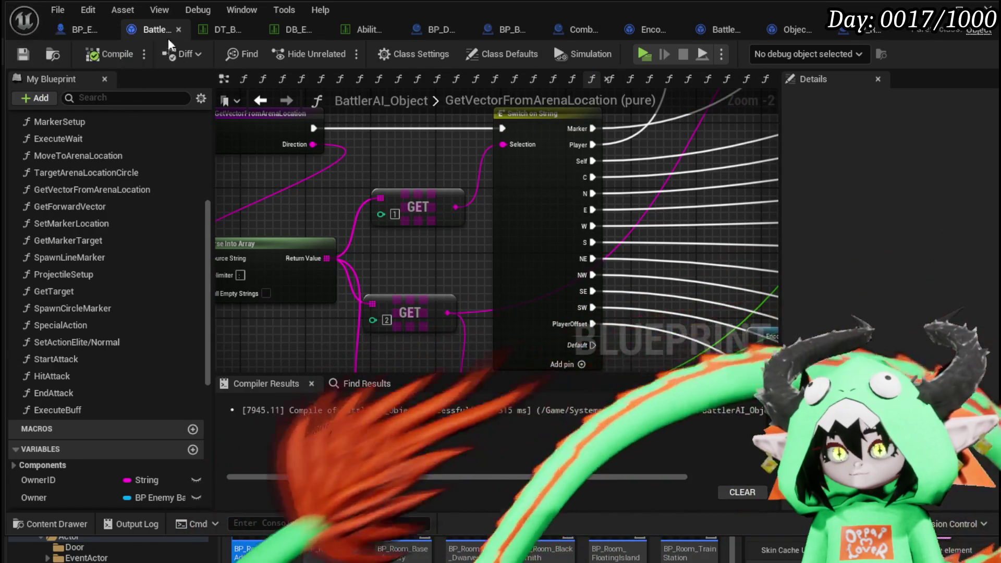
left_click(216, 33)
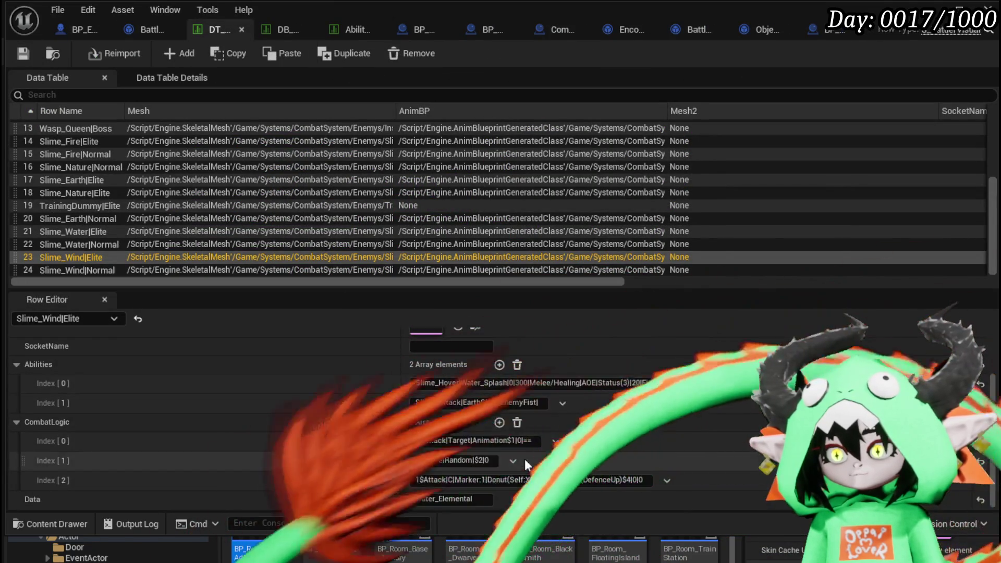
Replace Self:X with Location:C in the third CombatLogic entry's donut attack.
left_click_drag(509, 480, 531, 480)
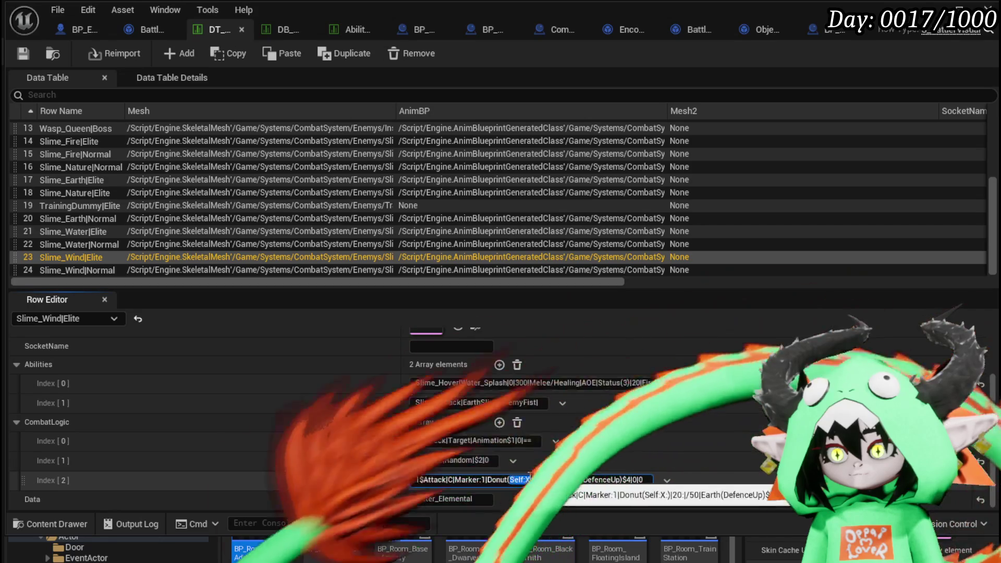
key("Right")
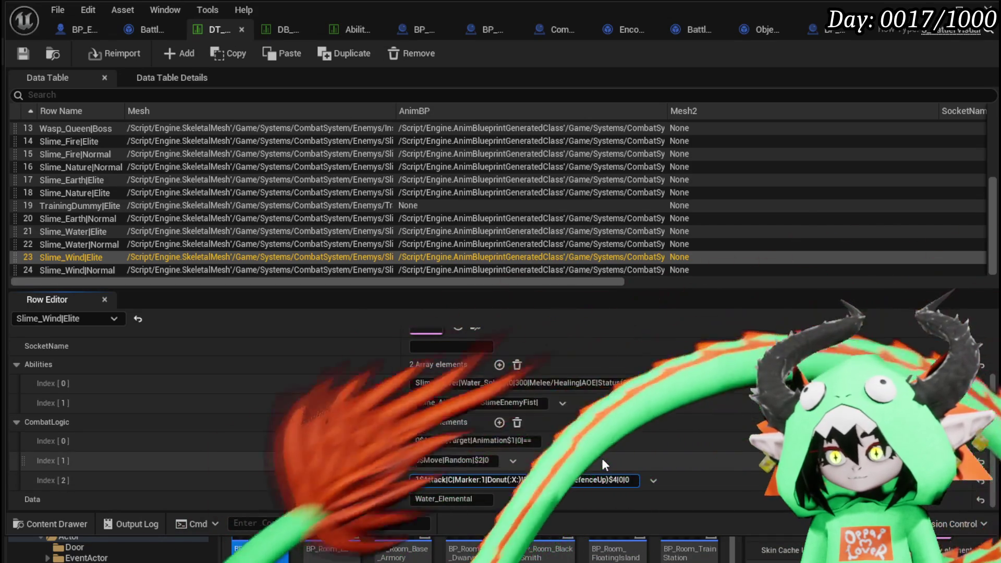
key("BackSpace")
key("BackSpace")
key("BackSpace")
type("Location:")
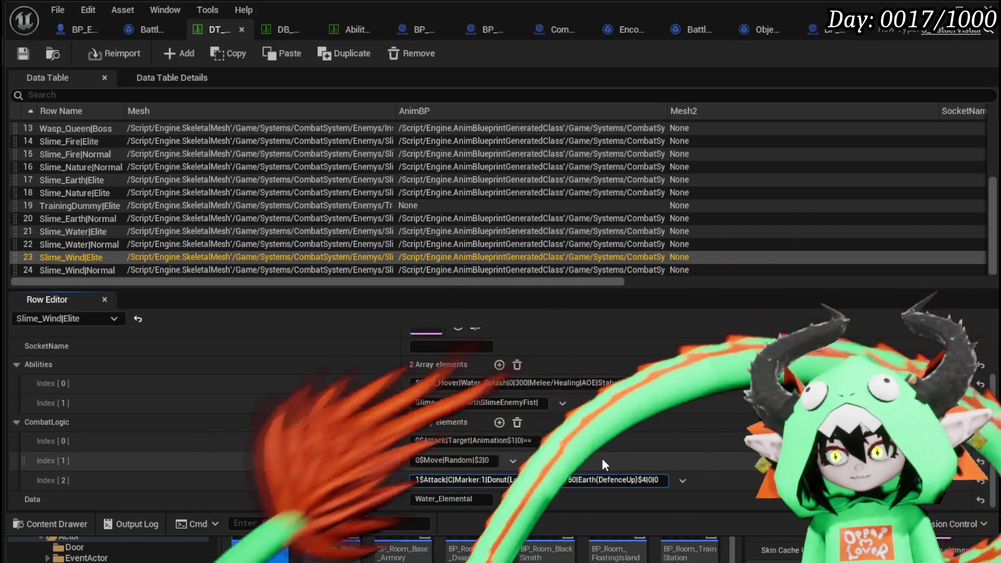
key("Delete")
type("C")
key("Return")
Save the data table and launch a new test play of the level.
left_click(32, 53)
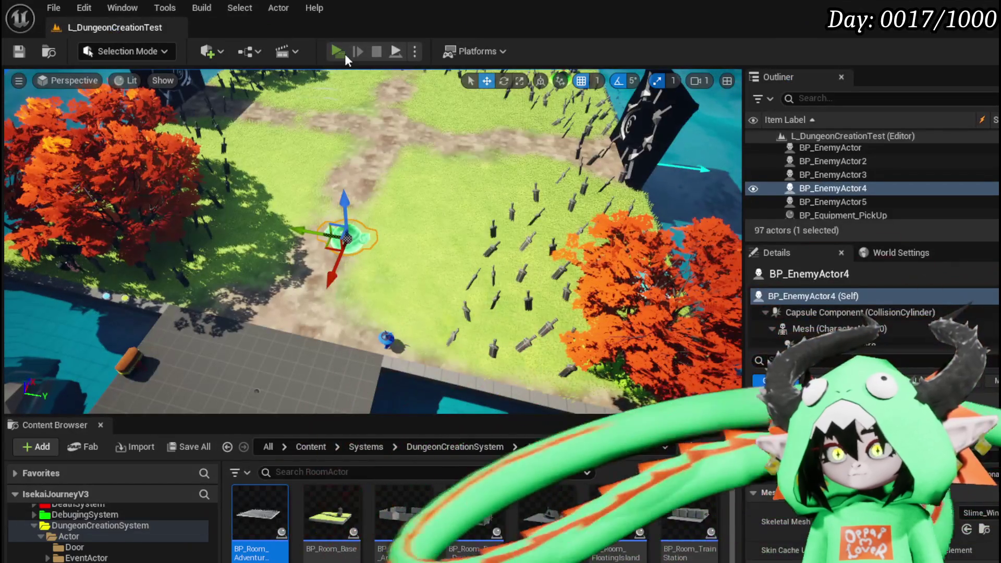
left_click(345, 54)
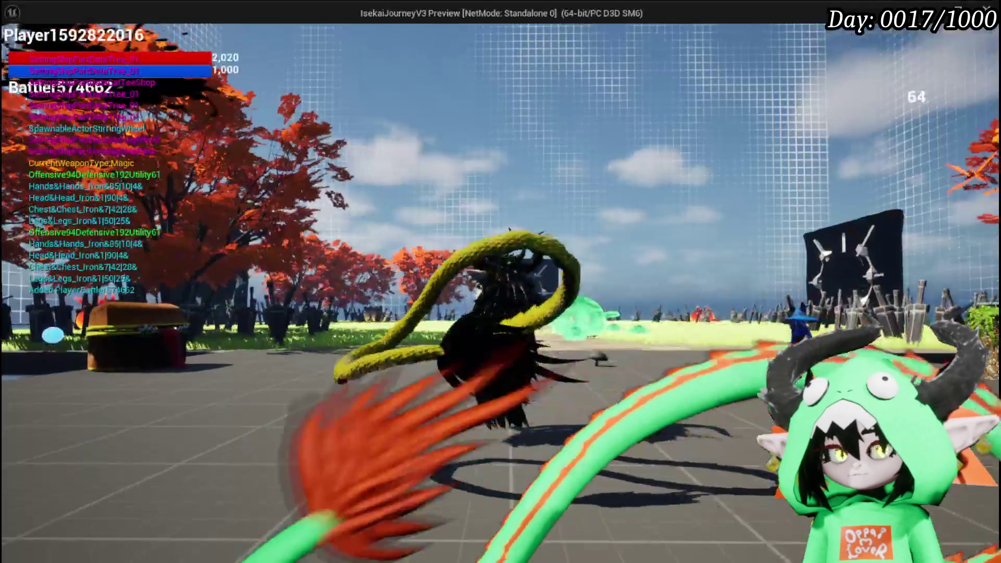
End the running test play and change Slime_Wind|Elite's donut attack value from 20 to 40.
key("w")
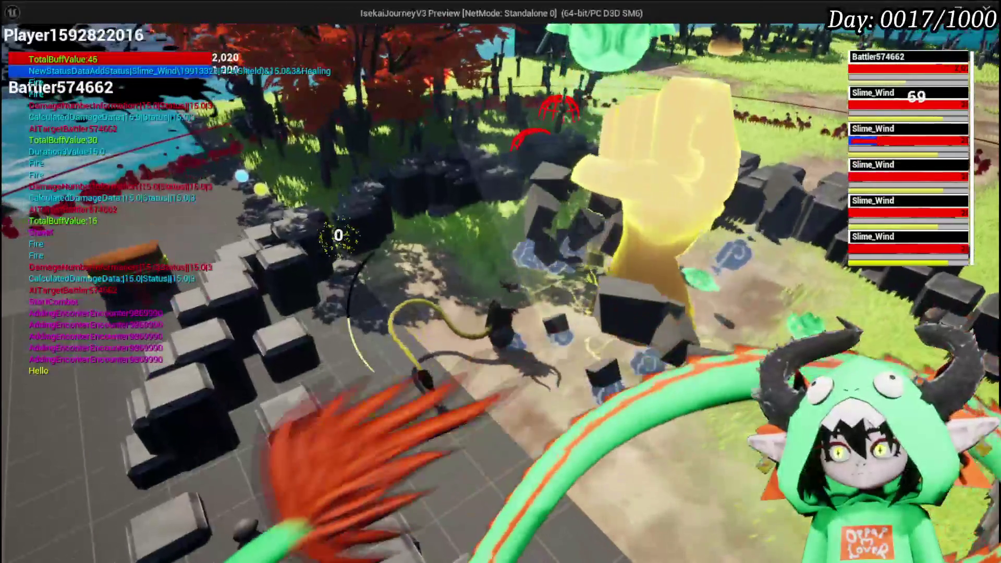
key("Escape")
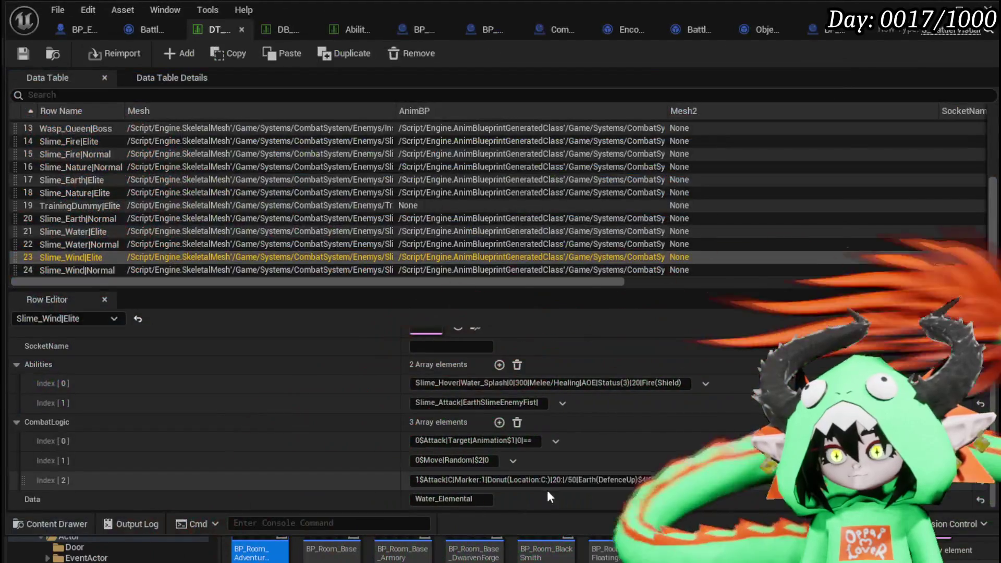
double_click(540, 480)
type("40")
key("Return")
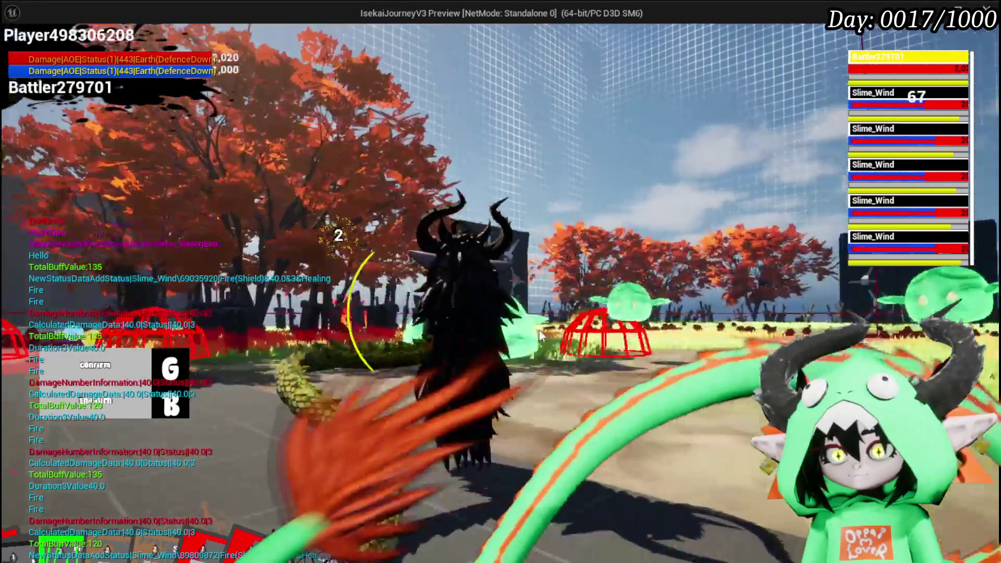
Play-test the slime battle past the turn prompt, then return to the enemy data table.
key("g")
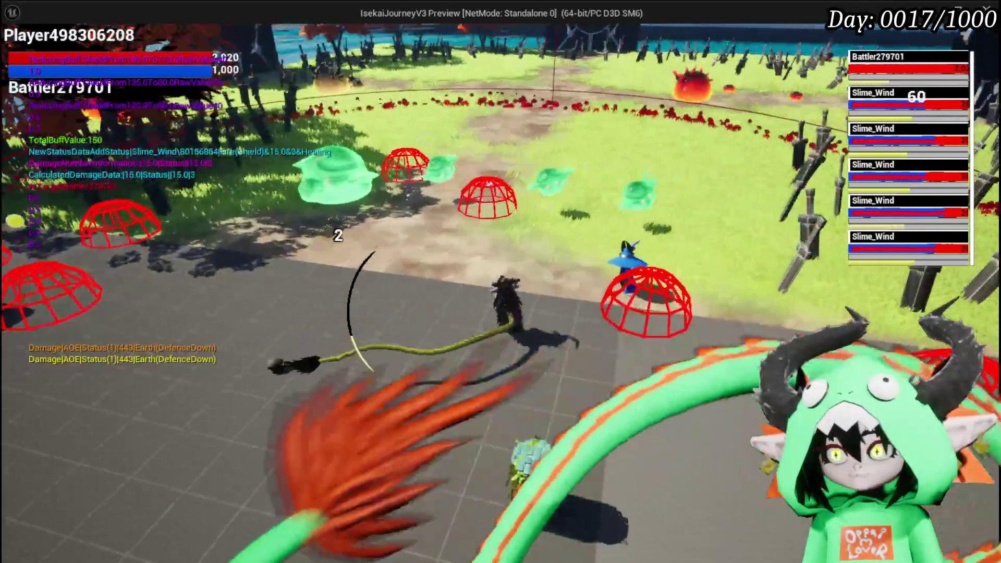
key("alt+Tab")
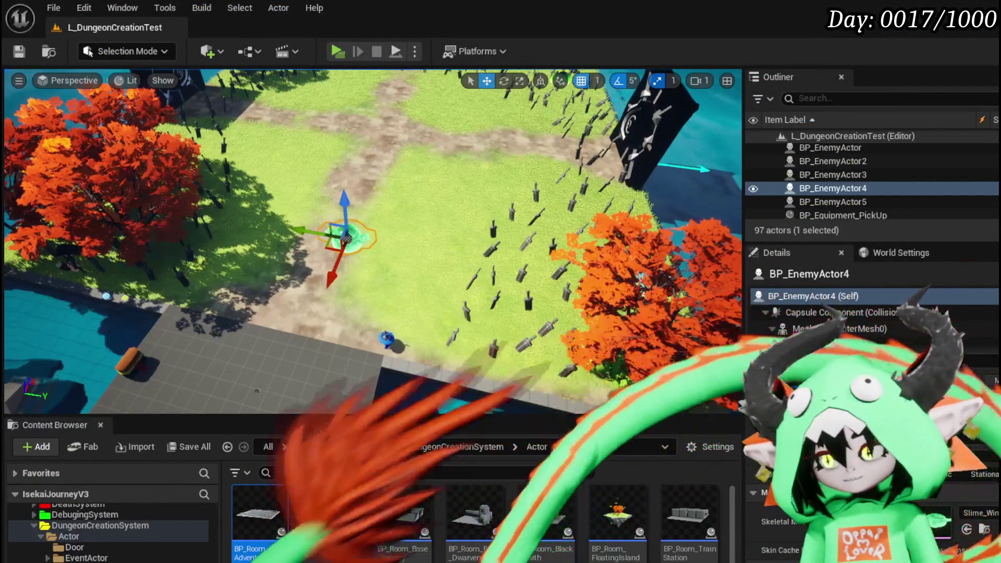
key("alt+Tab")
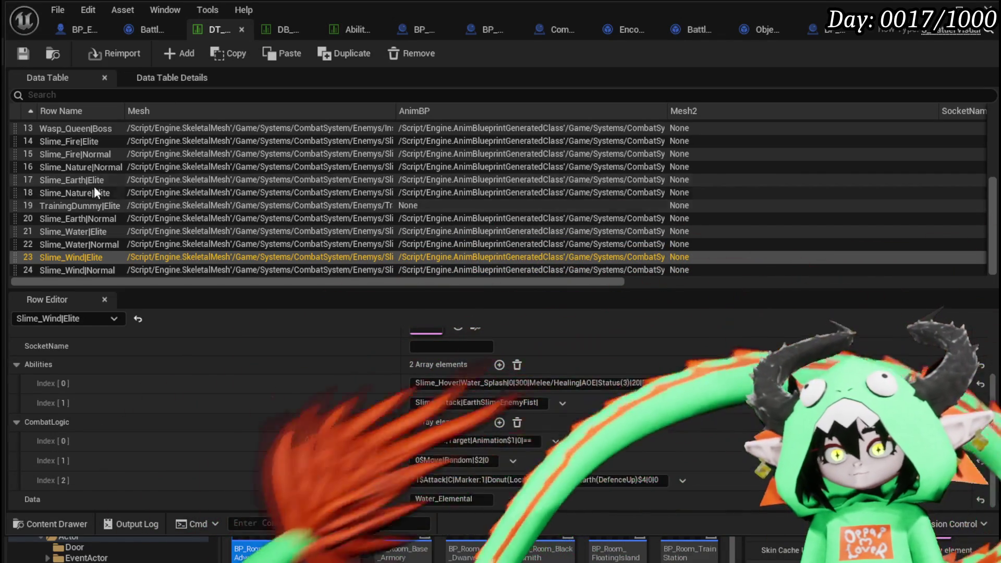
Copy 'Lingering&10' from Slime_Fire|Normal's circle attack entry in CombatLogic Index [1].
left_click(85, 156)
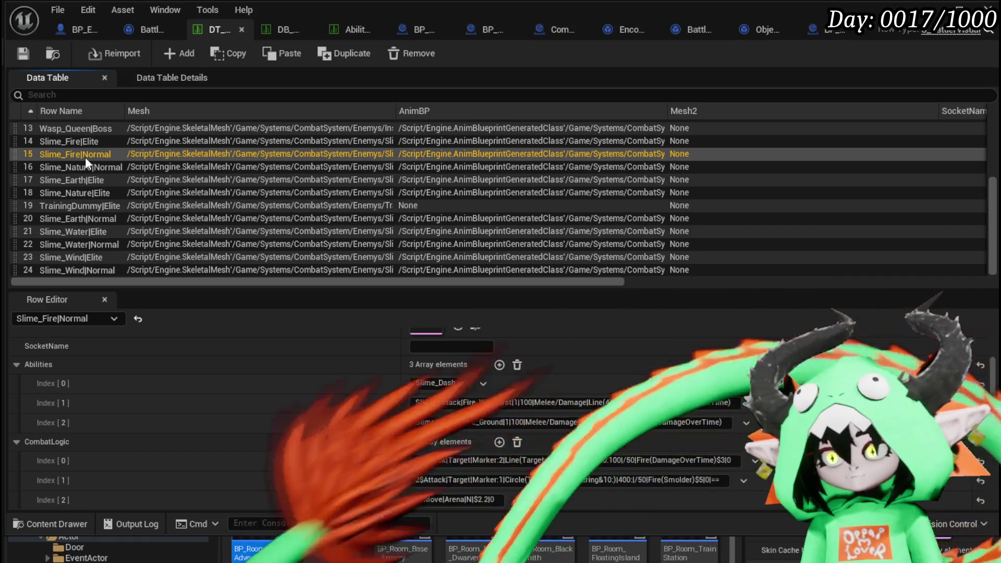
double_click(581, 479)
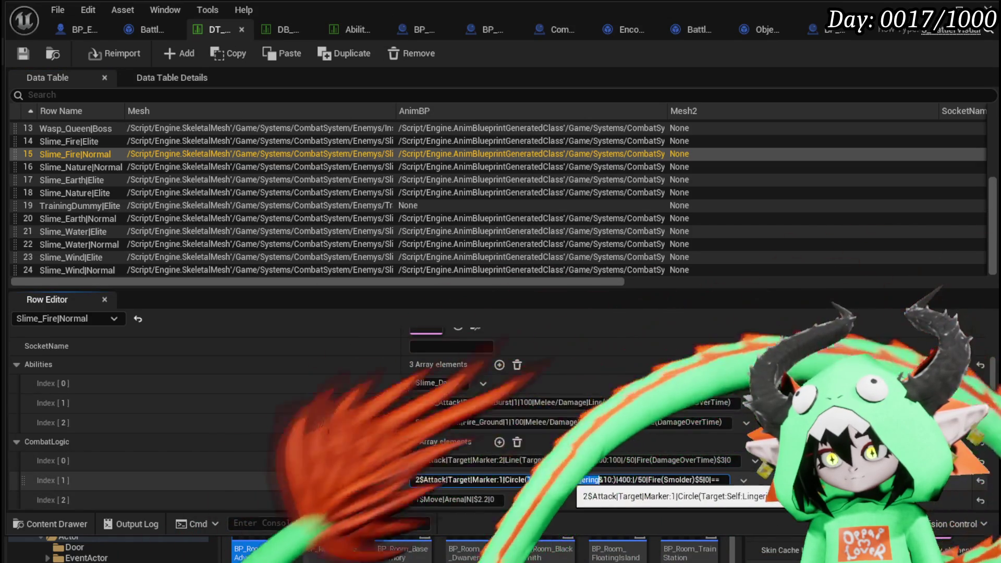
left_click_drag(567, 480, 599, 481)
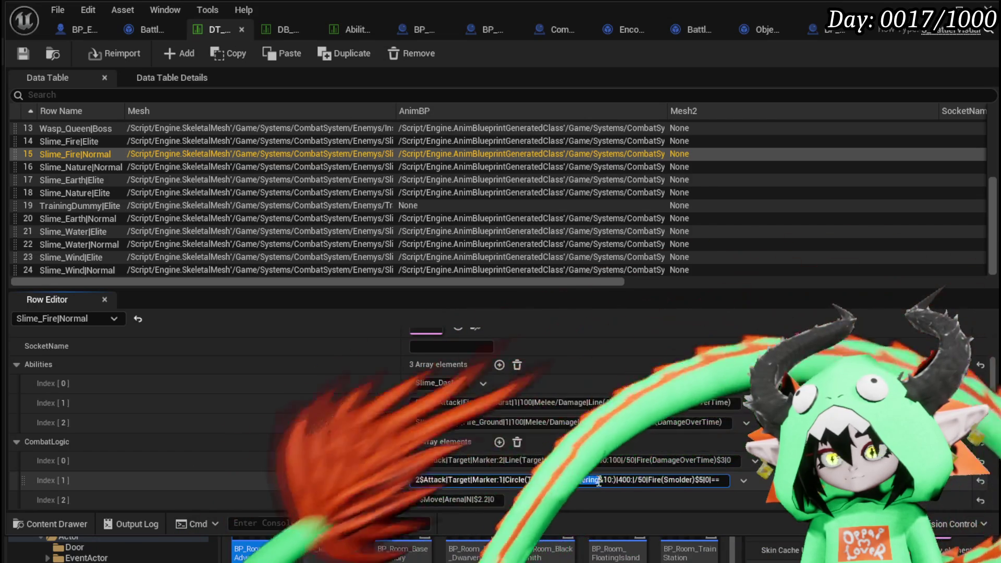
left_click_drag(599, 480, 615, 480)
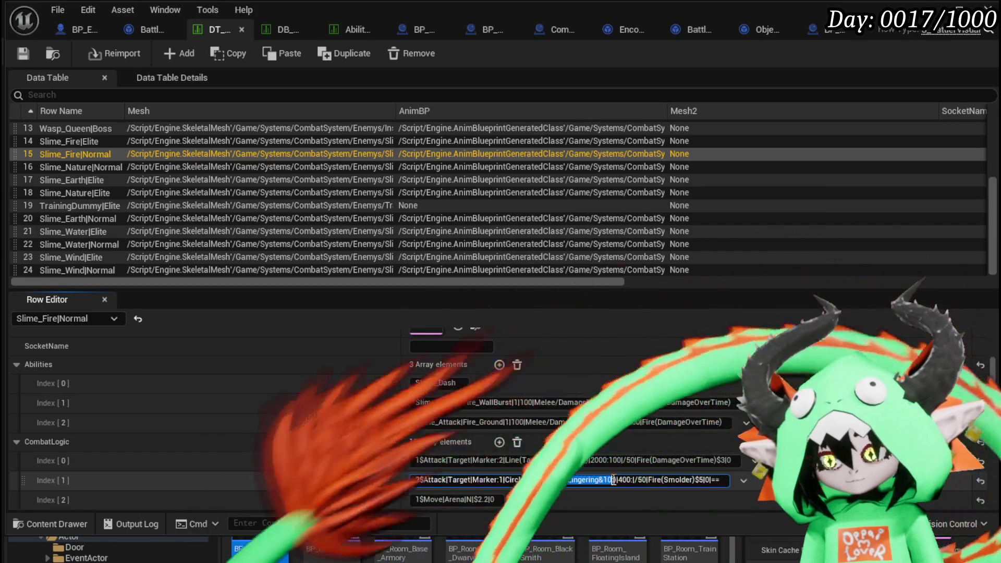
left_click(22, 56)
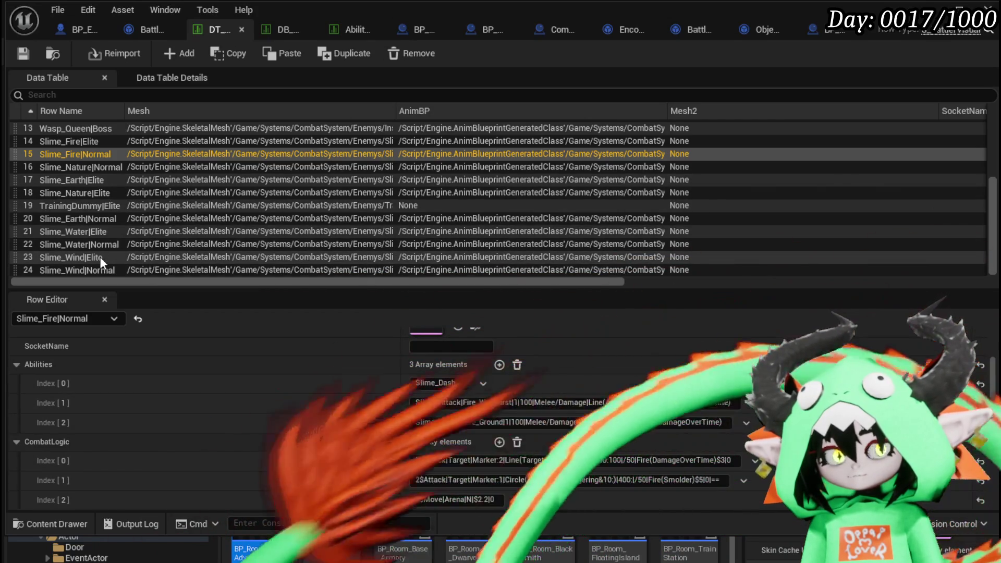
Add 'Lingering&10:' to Slime_Wind|Elite's donut attack entry in CombatLogic Index [2].
left_click(102, 258)
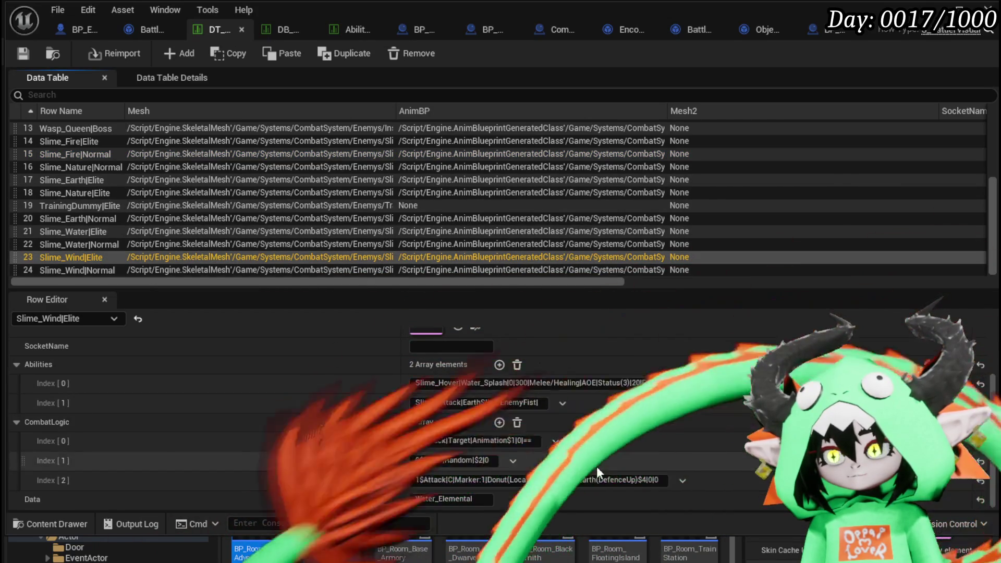
left_click(576, 480)
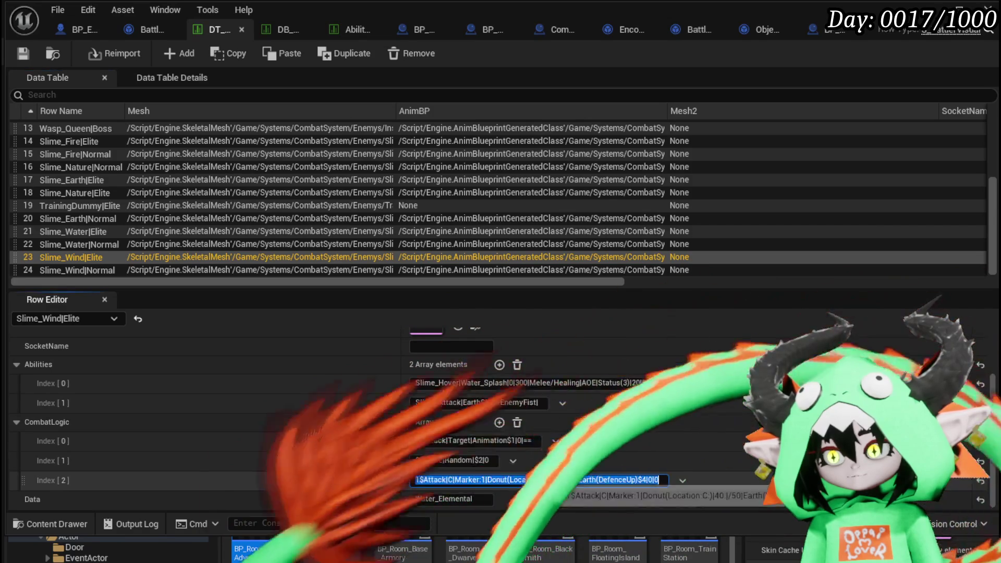
type("Lingering&10:")
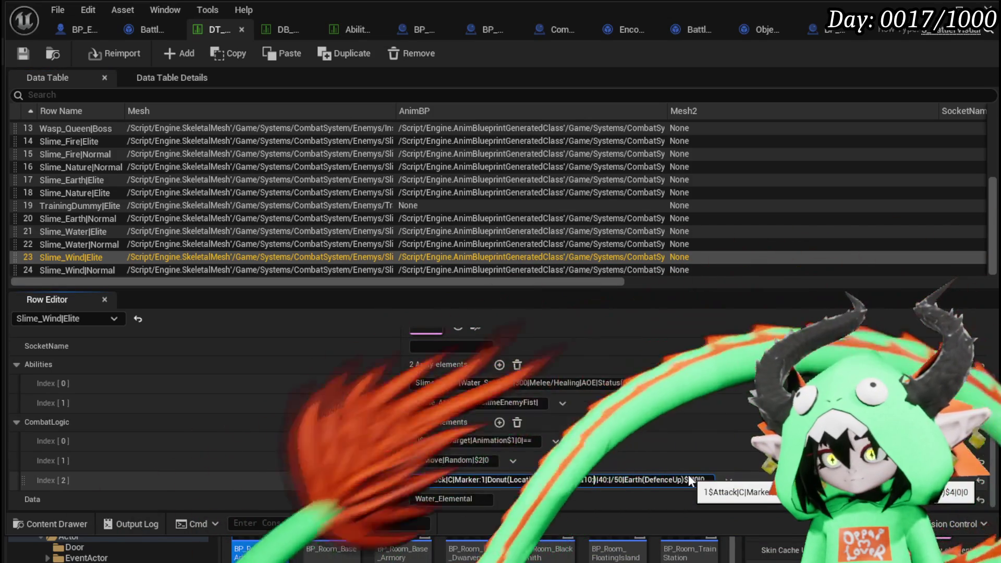
left_click(22, 55)
Switch to the BattlerAI_Object blueprint and go back to its MarkerSetup graph.
left_click(153, 30)
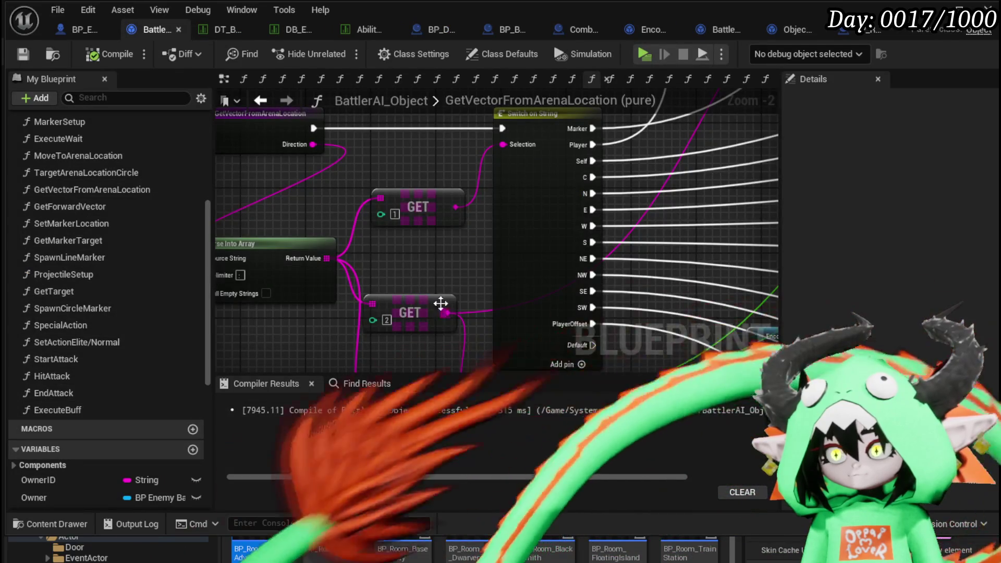
scroll(318, 230, "down", 5)
scroll(318, 230, "up", 2)
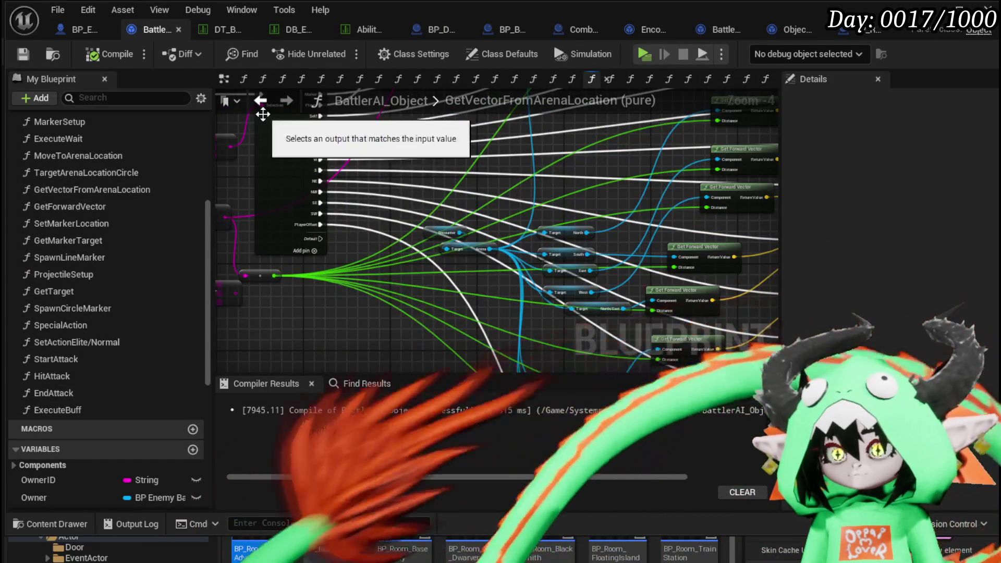
left_click(263, 103)
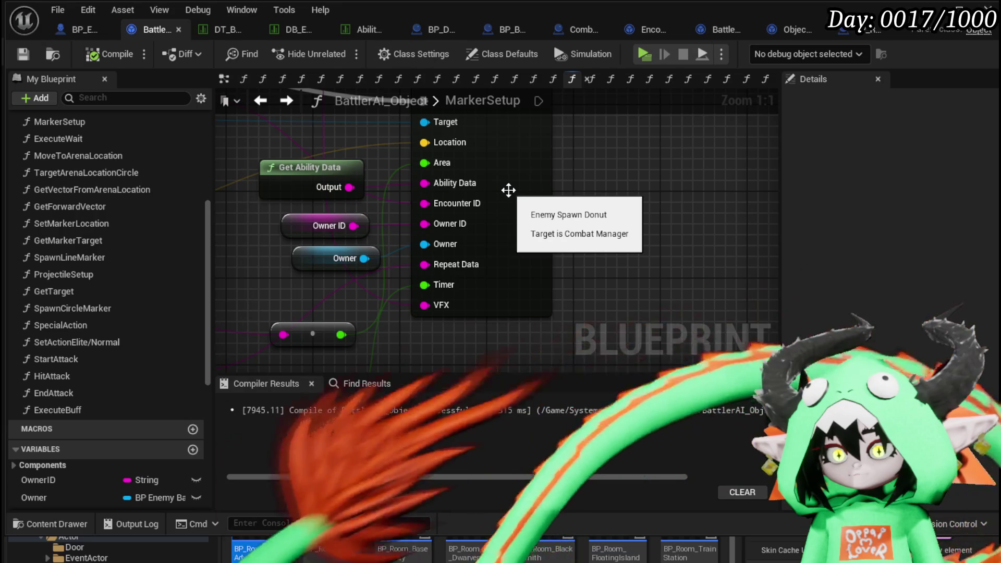
Locate the Spawn Circle Marker node in MarkerSetup and open its SpawnCircleMarker function.
scroll(508, 191, "down", 9)
scroll(600, 199, "up", 8)
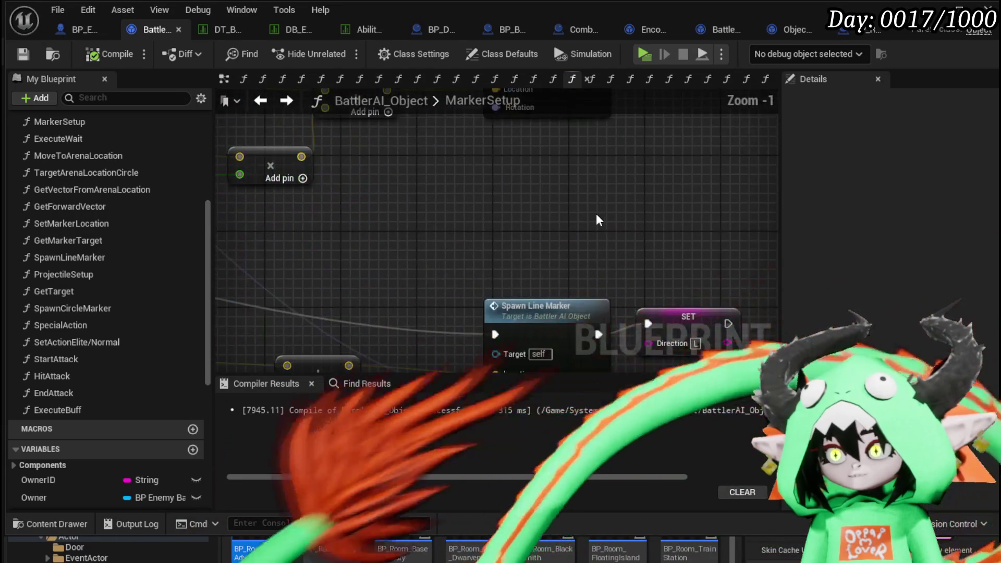
scroll(529, 221, "down", 10)
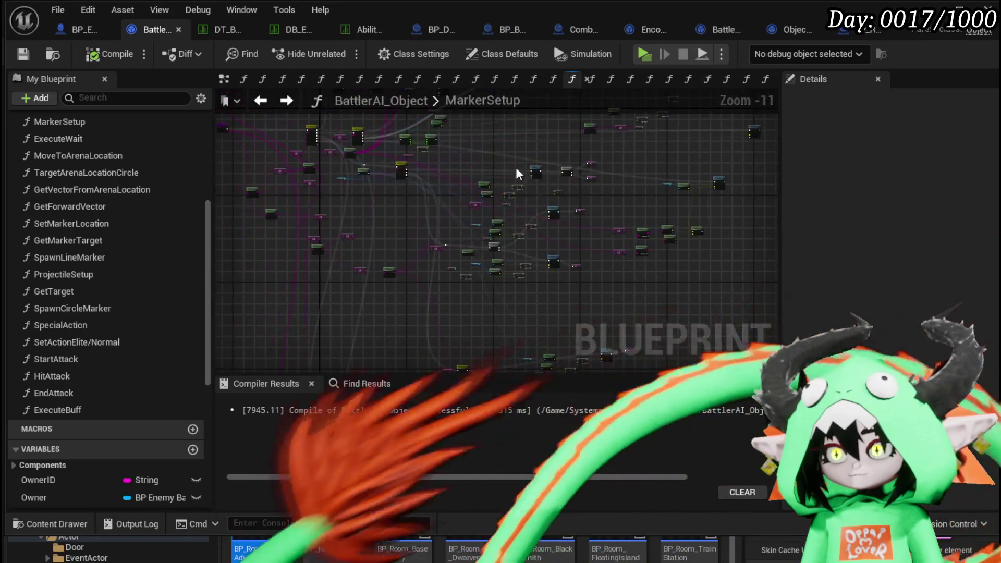
scroll(444, 304, "up", 9)
scroll(444, 304, "up", 1)
scroll(417, 261, "down", 3)
scroll(369, 222, "up", 3)
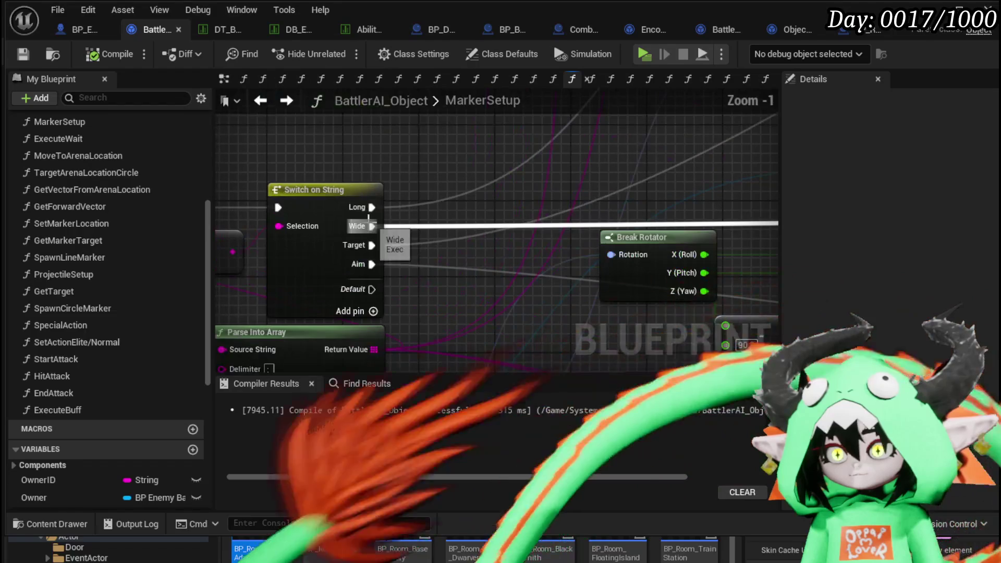
scroll(417, 219, "down", 3)
scroll(446, 219, "up", 4)
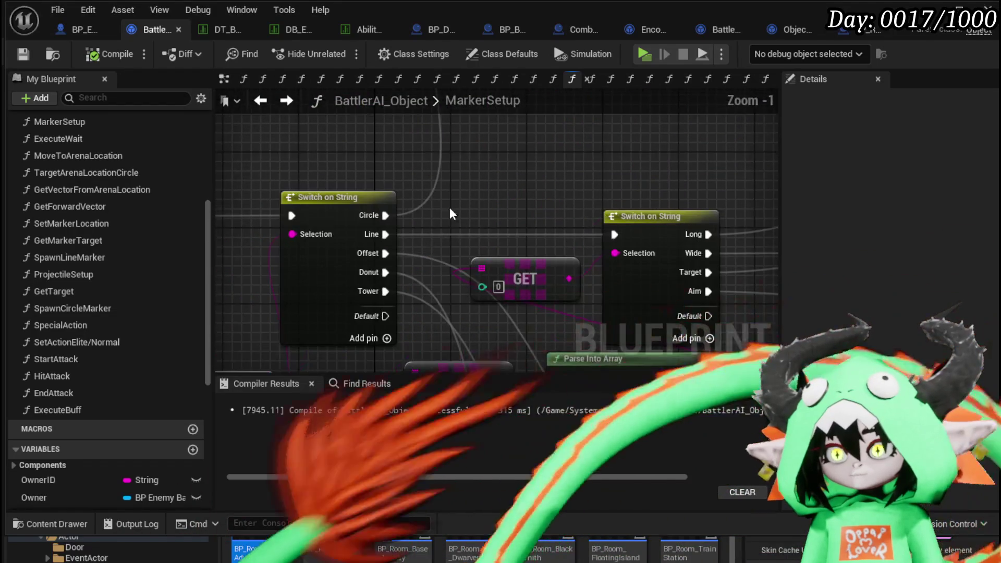
scroll(446, 220, "down", 4)
scroll(492, 268, "up", 4)
left_click(492, 267)
double_click(492, 267)
scroll(487, 277, "up", 4)
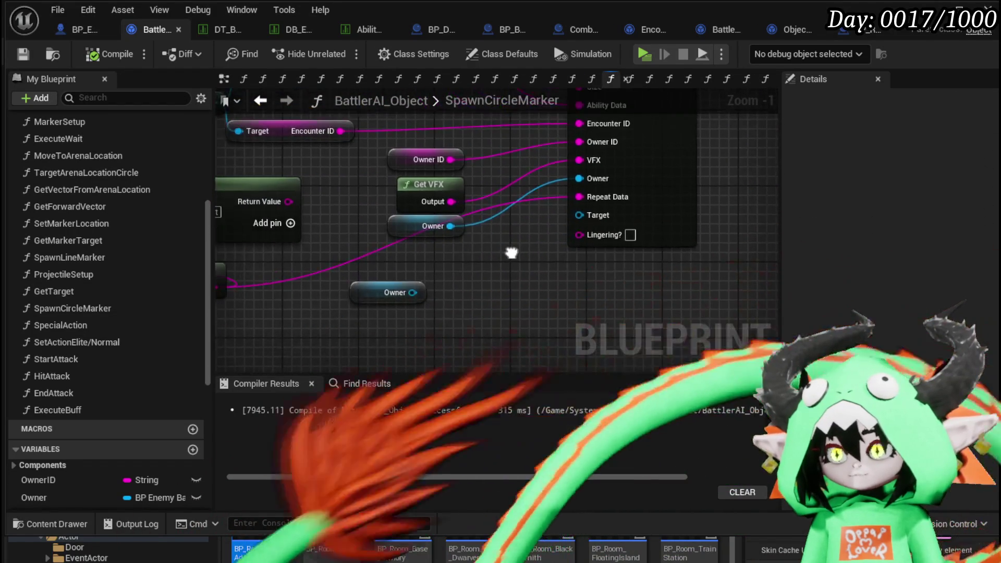
scroll(449, 313, "down", 3)
scroll(530, 277, "up", 1)
mouse_move(527, 267)
left_mouse_down()
mouse_move(475, 188)
mouse_move(368, 207)
mouse_move(447, 221)
mouse_move(458, 254)
left_mouse_up()
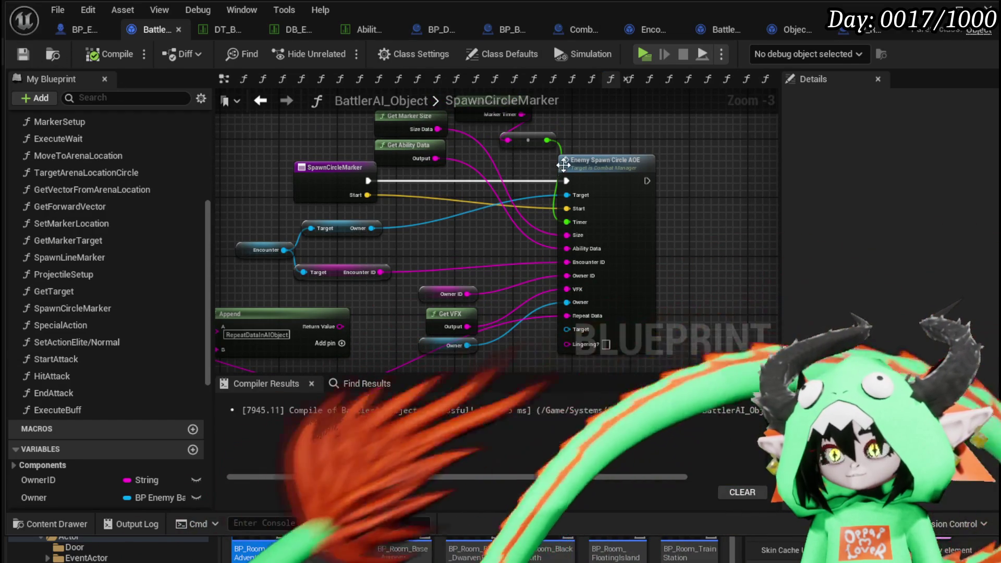
mouse_move(584, 152)
left_mouse_down()
mouse_move(492, 139)
mouse_move(465, 198)
left_mouse_up()
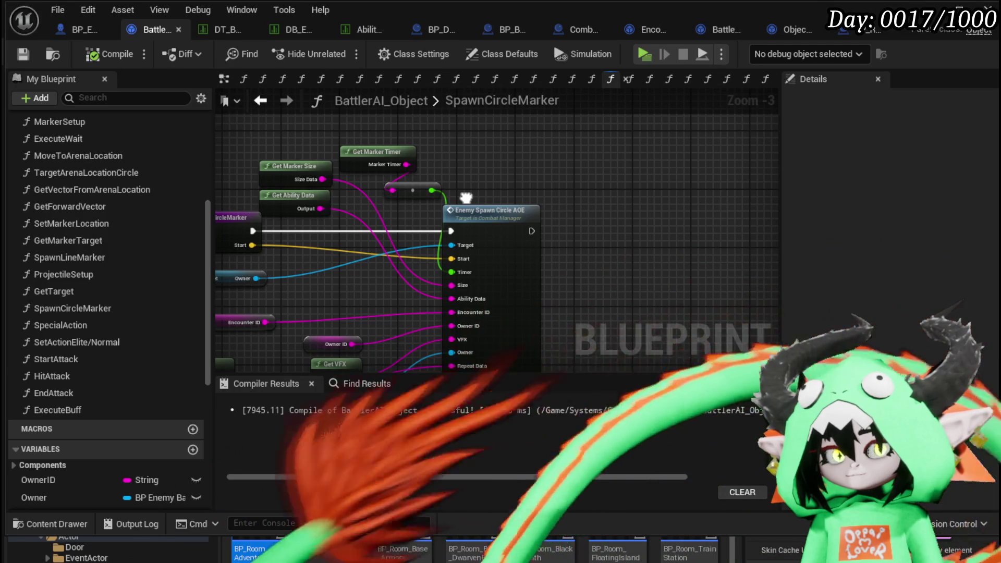
left_click_drag(465, 198, 498, 158)
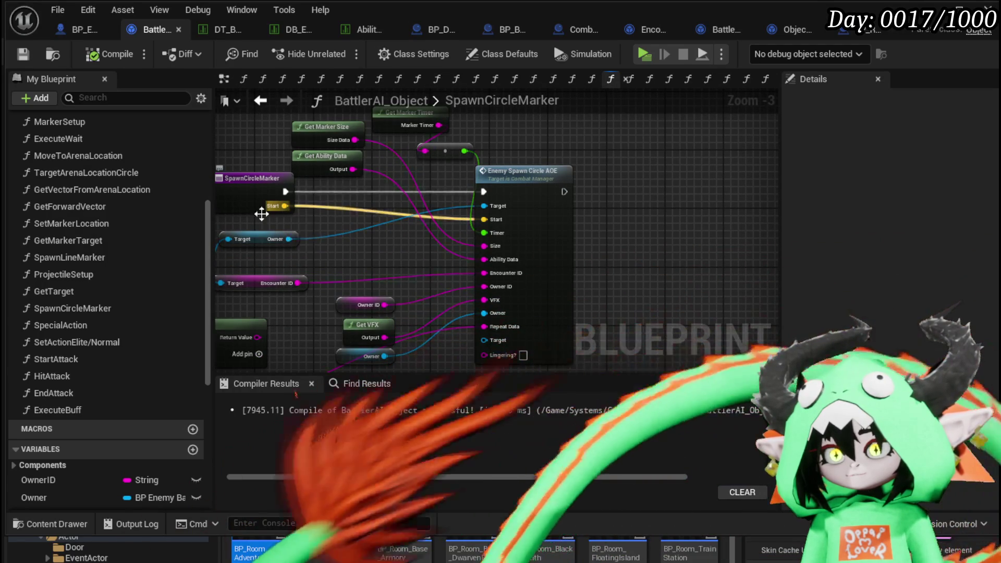
scroll(138, 302, "up", 5)
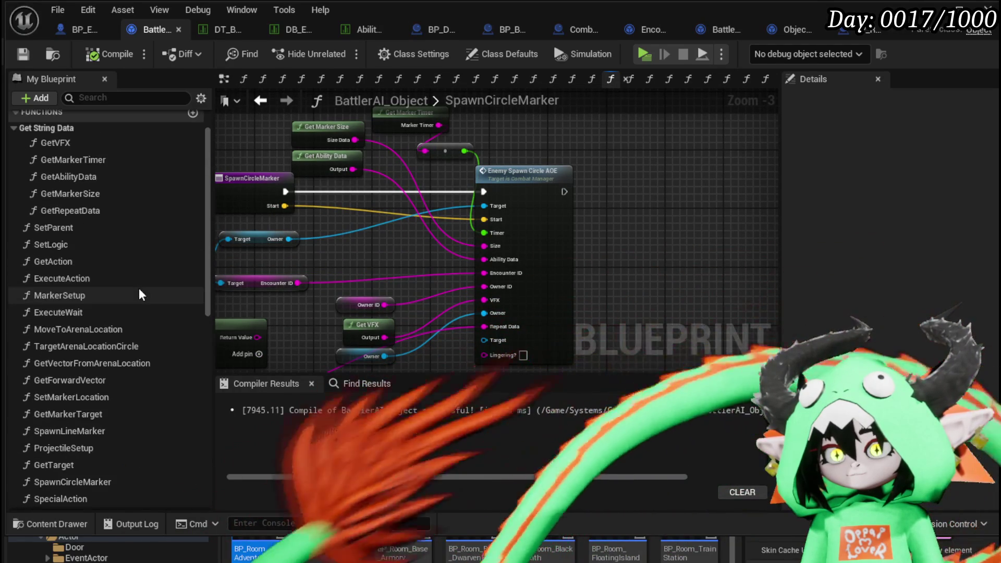
scroll(138, 289, "down", 1)
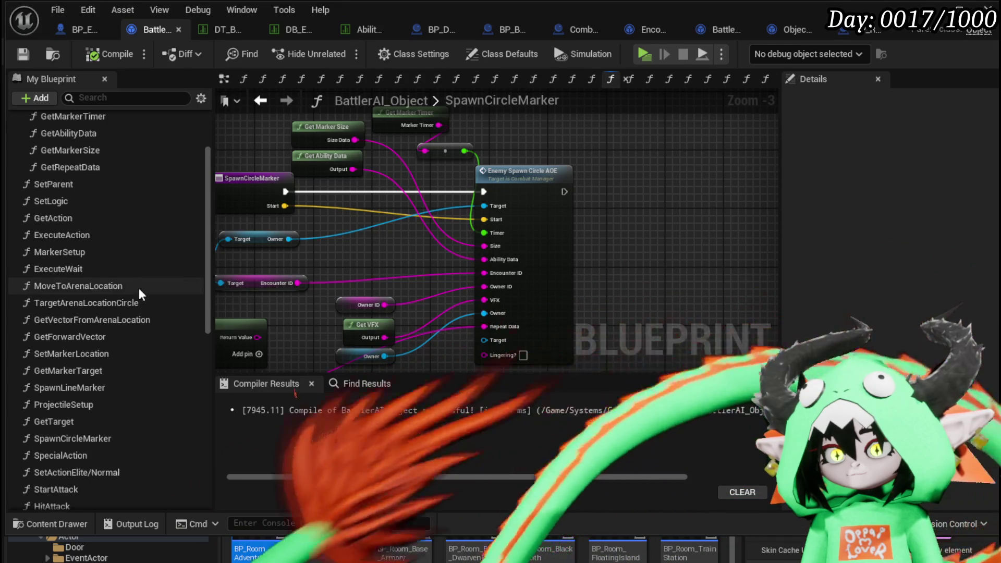
scroll(139, 288, "down", 2)
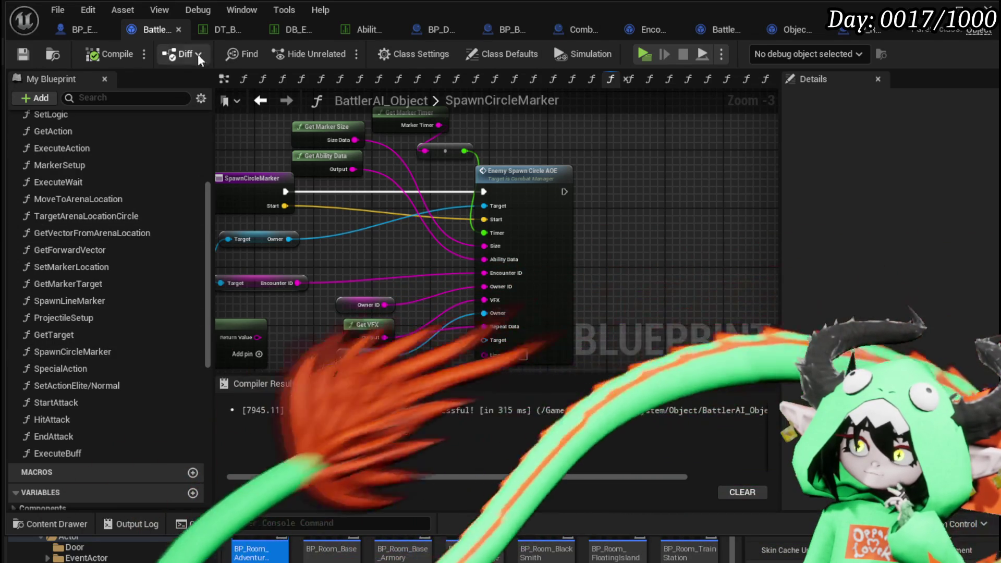
left_click(259, 103)
Find the Enemy Spawn Donut node and open Combat_Manager's Enemy_SpawnDonut graph with its BP Donut Marker Child spawn.
scroll(304, 147, "down", 10)
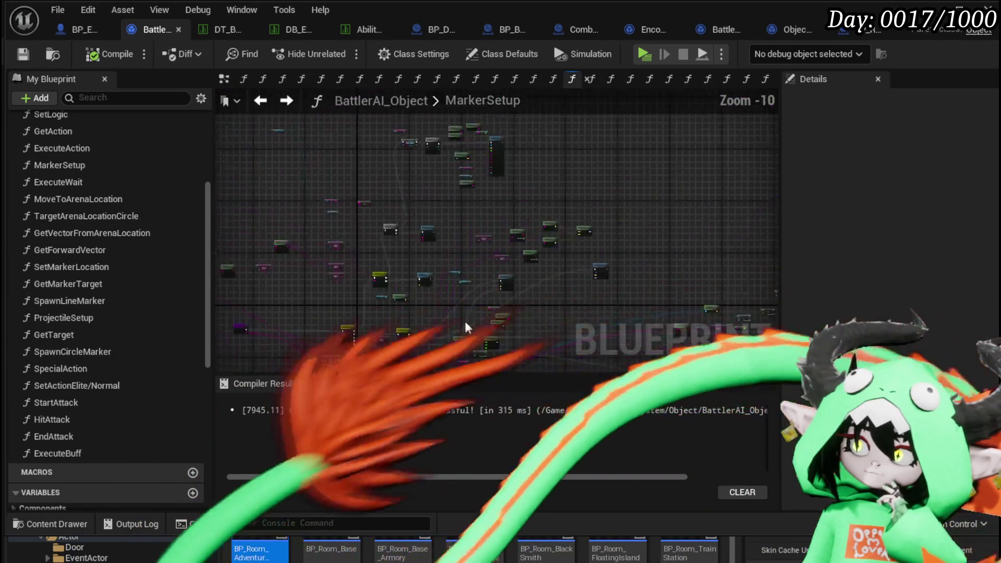
scroll(403, 308, "up", 5)
scroll(403, 308, "up", 5)
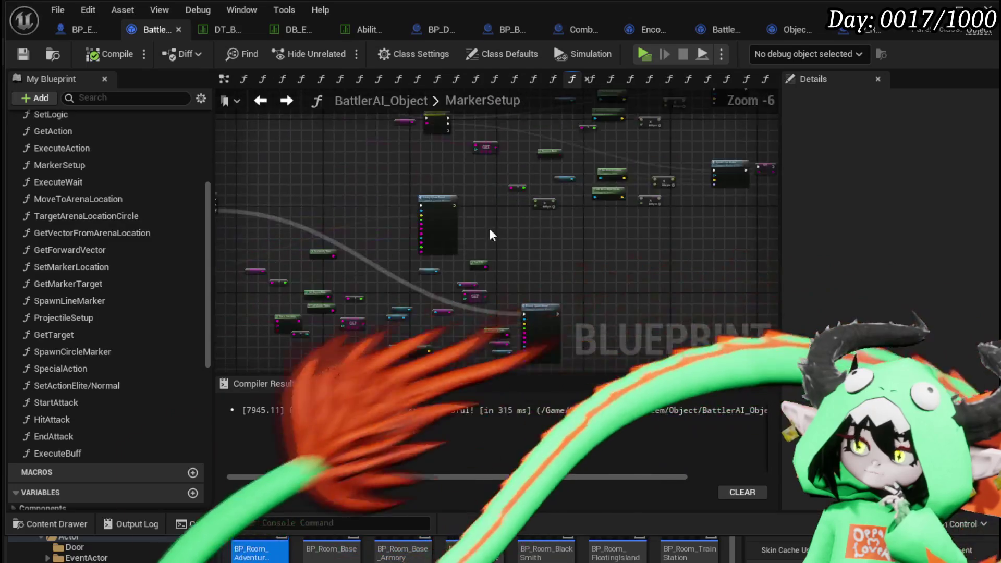
mouse_move(488, 262)
left_mouse_down()
mouse_move(536, 312)
mouse_move(525, 142)
left_mouse_up()
scroll(537, 312, "down", 2)
double_click(467, 175)
scroll(391, 233, "up", 4)
mouse_move(445, 159)
left_mouse_down()
mouse_move(468, 177)
mouse_move(347, 299)
mouse_move(319, 239)
mouse_move(259, 274)
mouse_move(246, 302)
left_mouse_up()
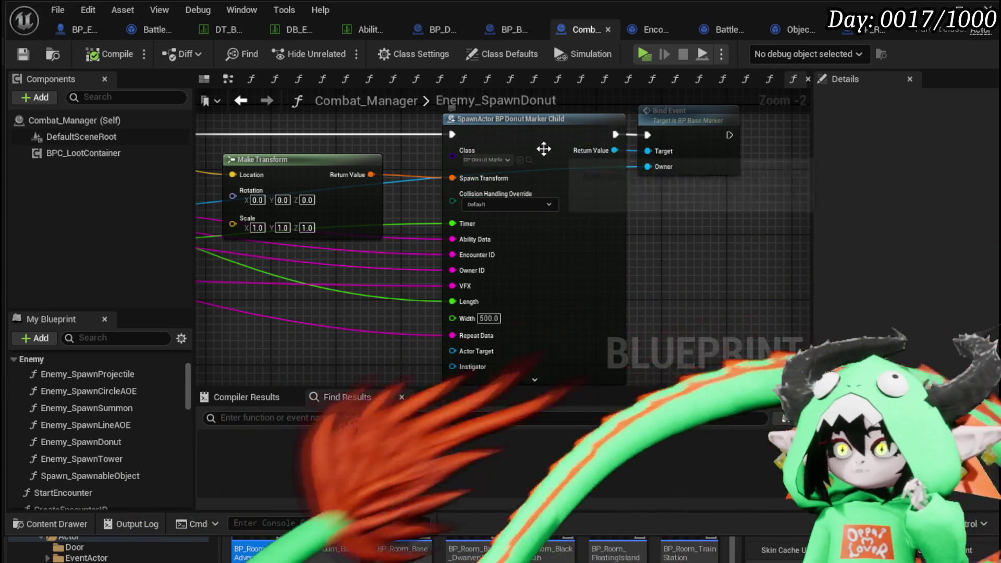
Inspect BP_DonutMarker_Child's DamageSequence graph, then move to its EventGraph.
left_click_drag(480, 149, 469, 174)
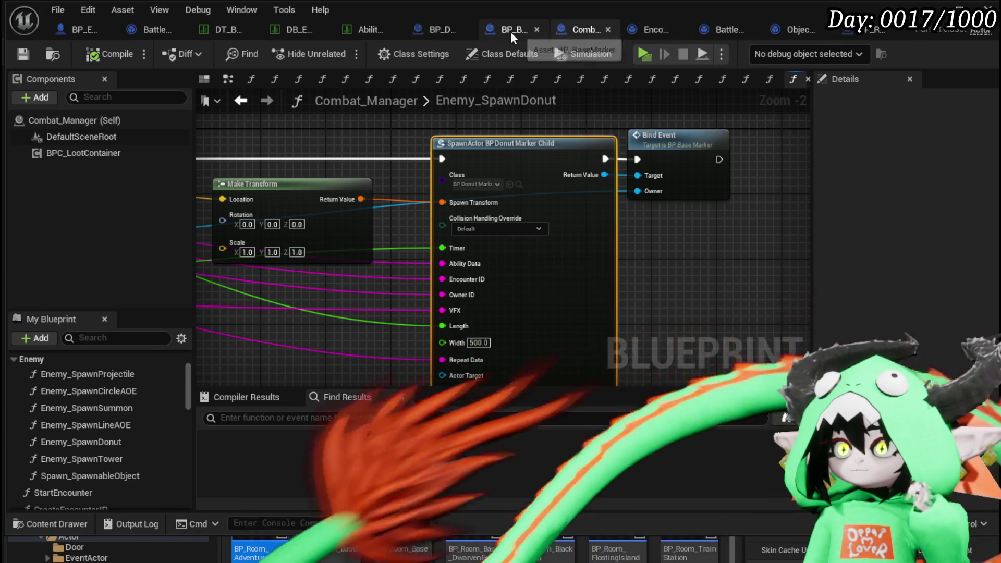
left_click(441, 32)
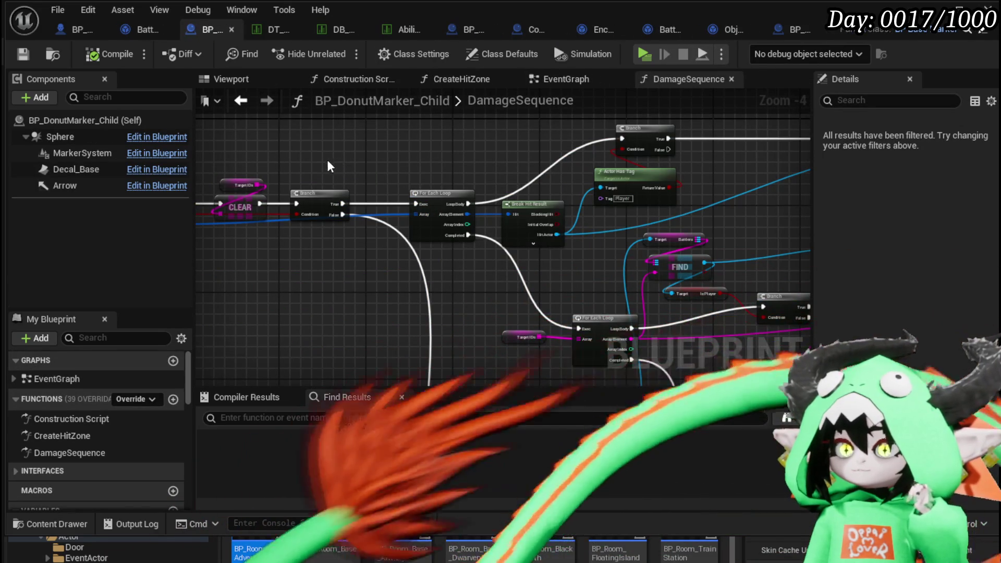
scroll(364, 207, "down", 3)
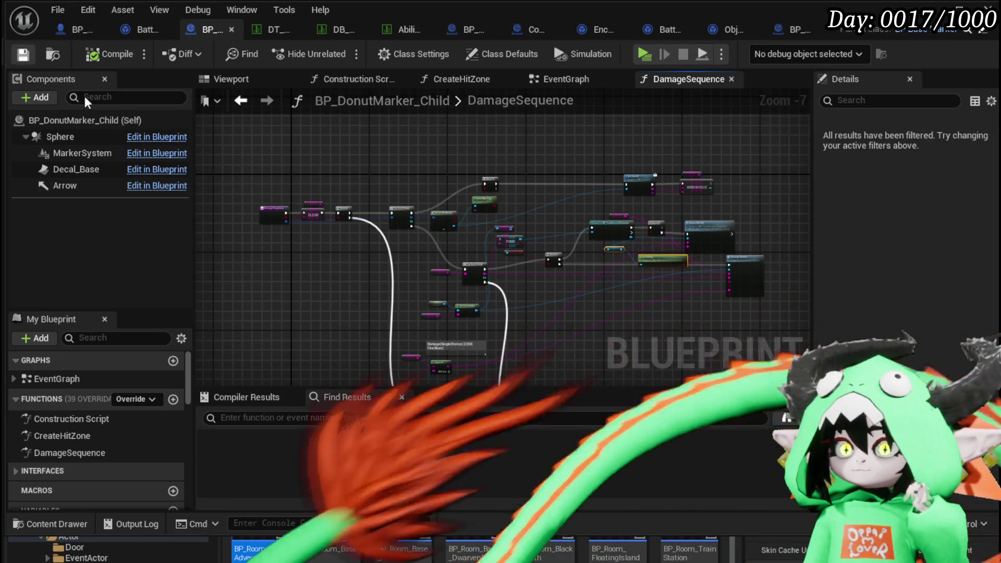
left_click(563, 82)
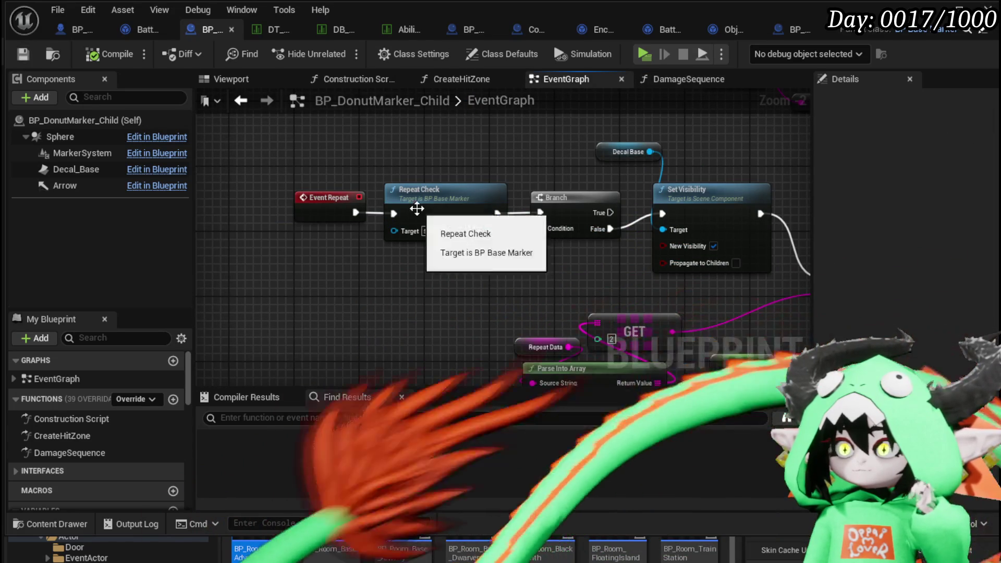
scroll(363, 207, "down", 6)
scroll(364, 213, "up", 7)
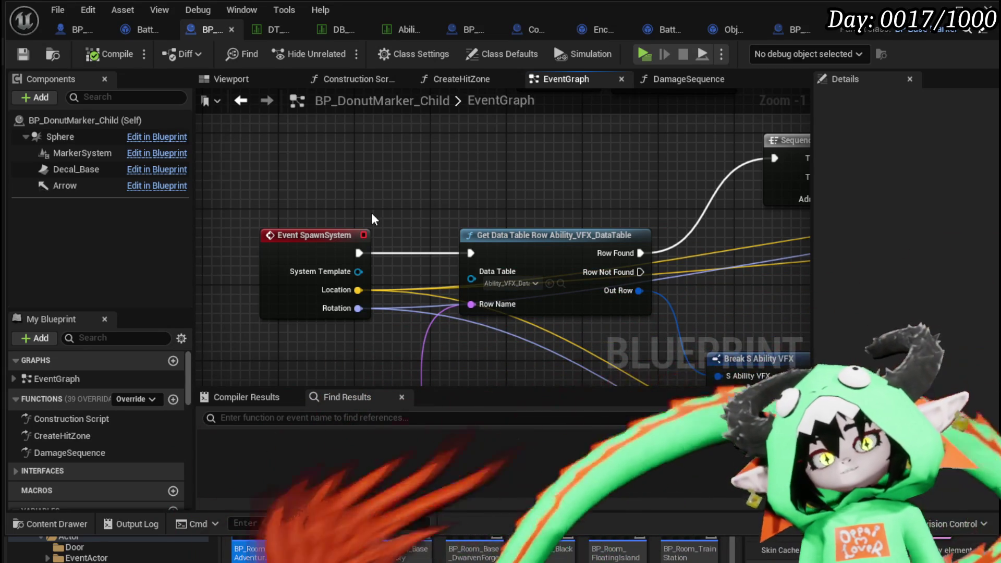
Trace the donut marker's spawn-system and VFX chain, then return to BattlerAI_Object's MarkerSetup.
scroll(361, 202, "down", 4)
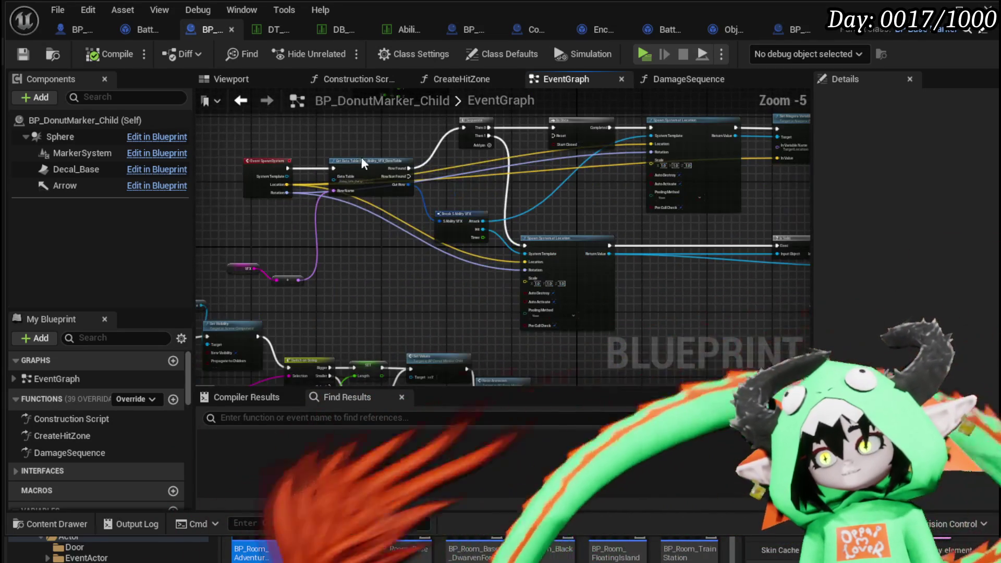
left_click_drag(430, 292, 267, 286)
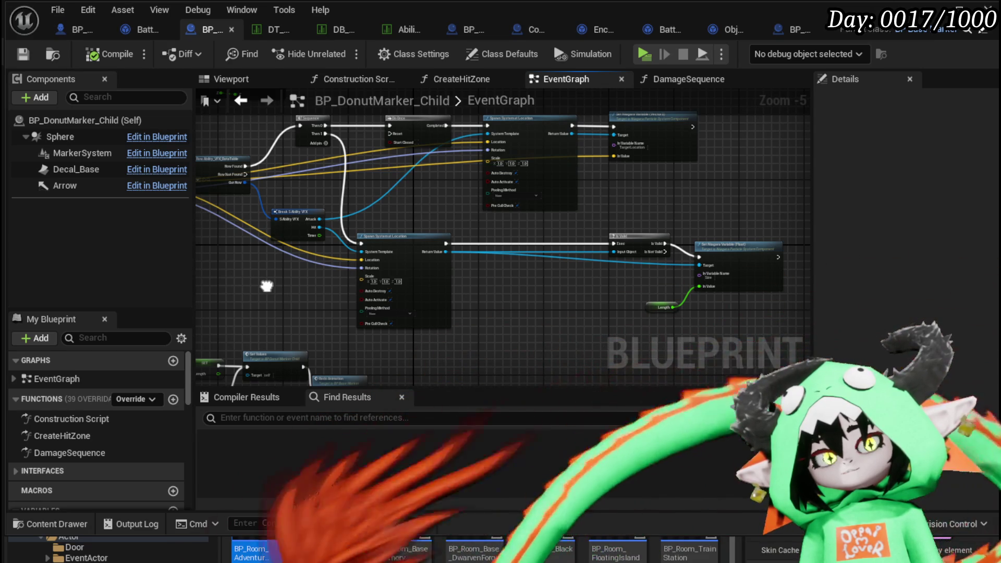
left_click_drag(267, 286, 418, 265)
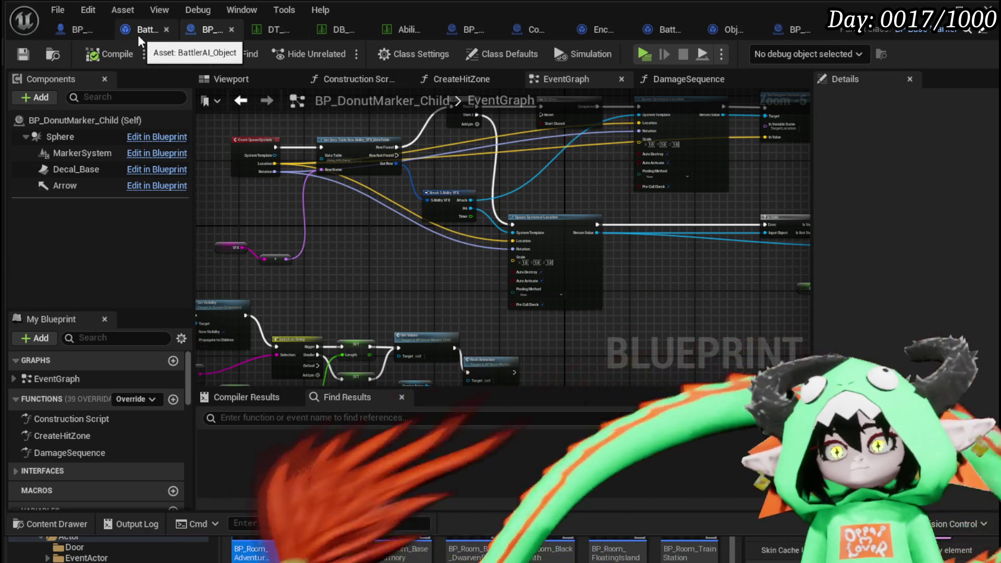
left_click(138, 30)
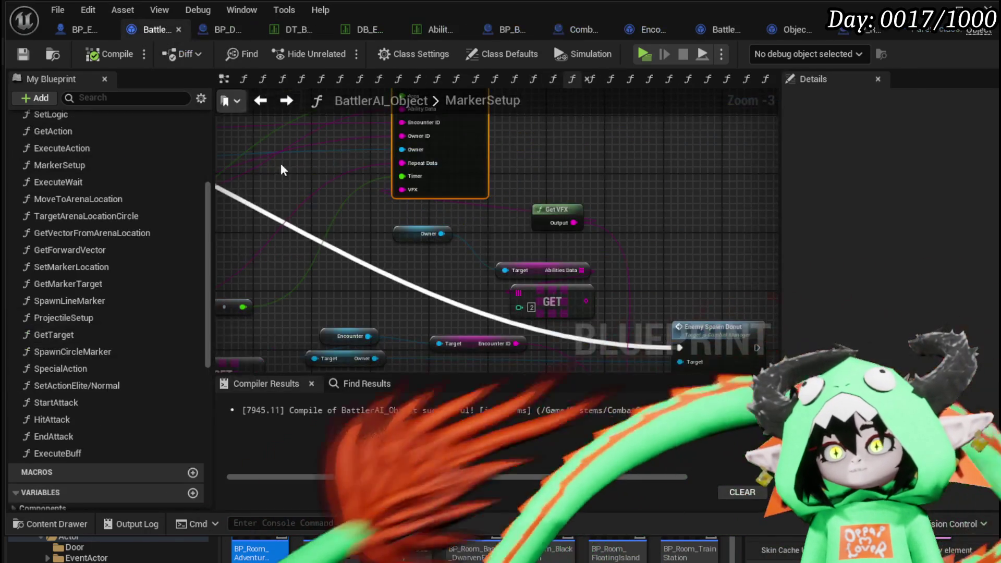
Survey MarkerSetup around the Enemy Spawn Donut inputs and the Spawn Line Marker and SET nodes.
scroll(441, 145, "down", 3)
scroll(537, 180, "up", 3)
mouse_move(536, 177)
left_mouse_down()
mouse_move(613, 277)
mouse_move(439, 137)
mouse_move(602, 174)
left_mouse_up()
scroll(604, 183, "down", 3)
mouse_move(488, 240)
left_mouse_down()
mouse_move(525, 280)
mouse_move(449, 190)
mouse_move(469, 127)
left_mouse_up()
scroll(338, 257, "up", 4)
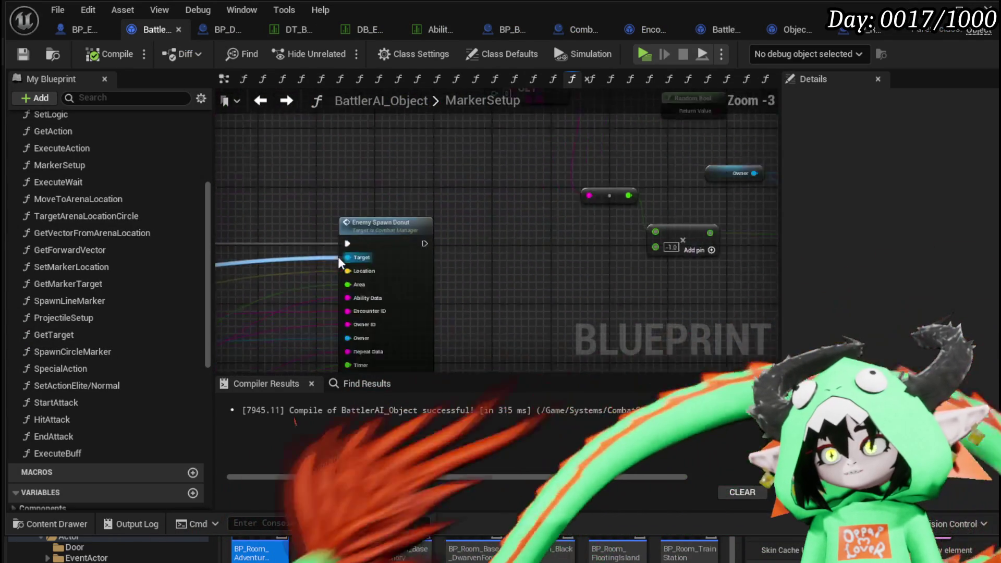
scroll(228, 240, "down", 2)
mouse_move(228, 239)
left_mouse_down()
mouse_move(408, 280)
mouse_move(603, 255)
left_mouse_up()
scroll(446, 245, "up", 2)
scroll(445, 245, "down", 3)
left_click_drag(446, 245, 539, 283)
scroll(539, 284, "down", 4)
scroll(392, 235, "up", 1)
scroll(392, 235, "up", 1)
left_click_drag(393, 236, 245, 198)
scroll(423, 232, "up", 4)
mouse_move(424, 232)
left_mouse_down()
mouse_move(440, 258)
mouse_move(434, 358)
mouse_move(511, 233)
mouse_move(673, 240)
left_mouse_up()
Inspect the Parse Into Array, Break Rotator, Branch, Owner ID and Get Repeat Data nodes.
scroll(511, 233, "down", 4)
scroll(443, 264, "down", 3)
scroll(425, 264, "up", 4)
scroll(475, 191, "up", 5)
mouse_move(496, 219)
left_mouse_down()
mouse_move(568, 167)
mouse_move(525, 147)
mouse_move(338, 144)
mouse_move(292, 272)
left_mouse_up()
scroll(338, 144, "down", 2)
scroll(425, 177, "up", 2)
mouse_move(426, 177)
left_mouse_down()
mouse_move(409, 306)
mouse_move(378, 303)
left_mouse_up()
scroll(409, 306, "down", 3)
scroll(469, 160, "up", 1)
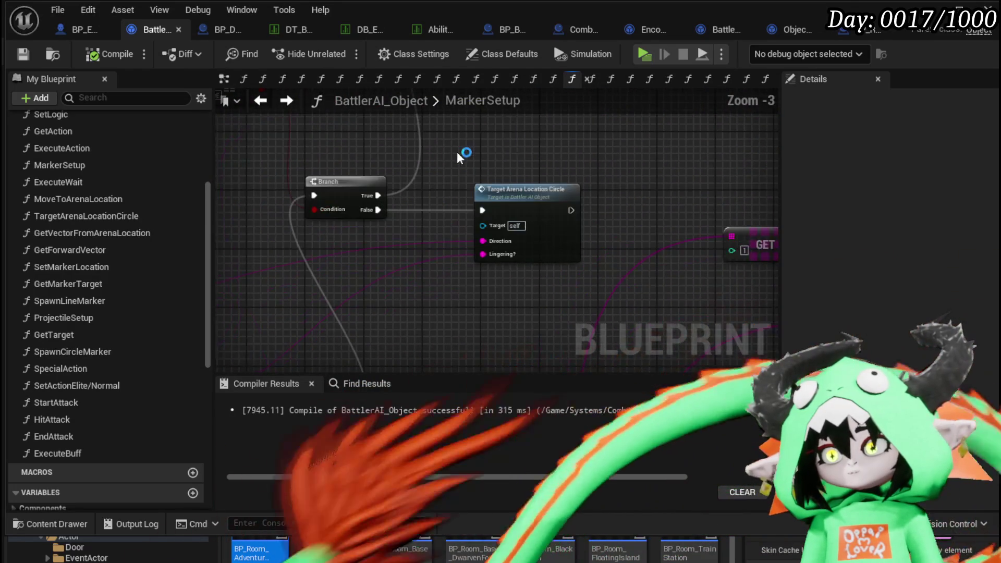
mouse_move(497, 147)
left_mouse_down()
mouse_move(420, 336)
mouse_move(217, 482)
left_mouse_up()
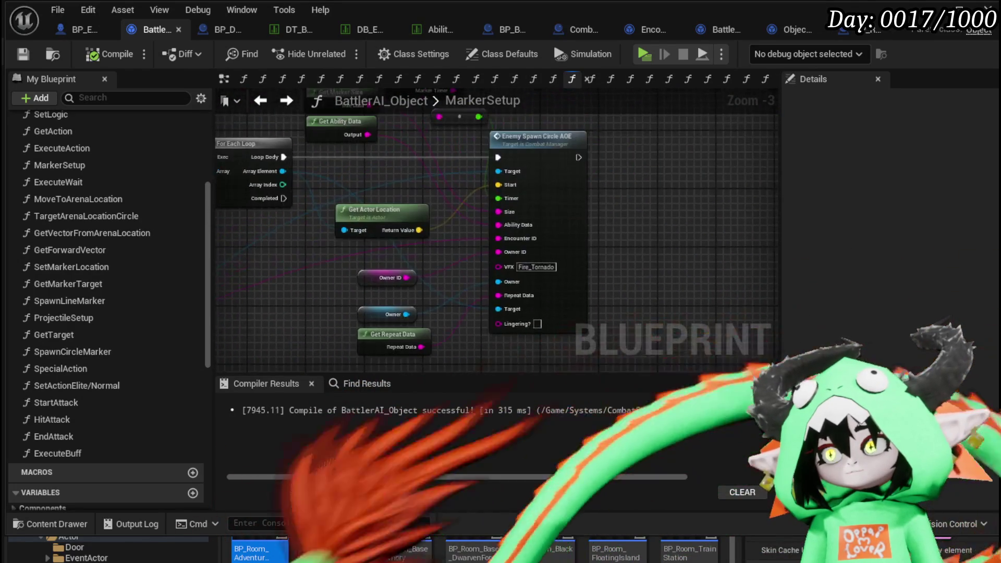
Open Target Arena Location Circle, then its Enemy Spawn Circle AOE call in Combat_Manager.
mouse_move(644, 250)
left_mouse_down()
mouse_move(826, 222)
mouse_move(391, 214)
mouse_move(447, 224)
mouse_move(543, 184)
left_mouse_up()
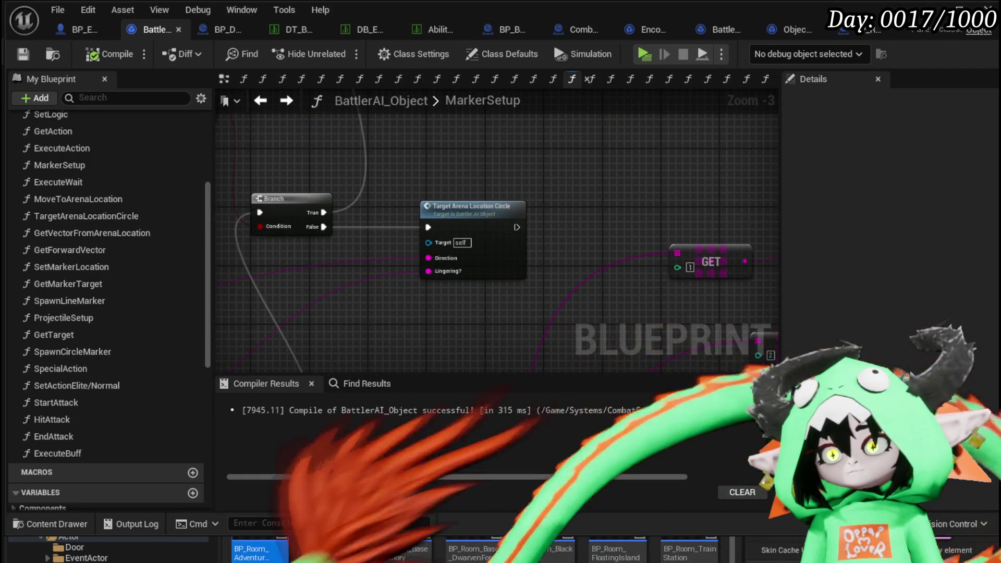
left_click_drag(524, 313, 528, 285)
left_click_drag(497, 189, 499, 154)
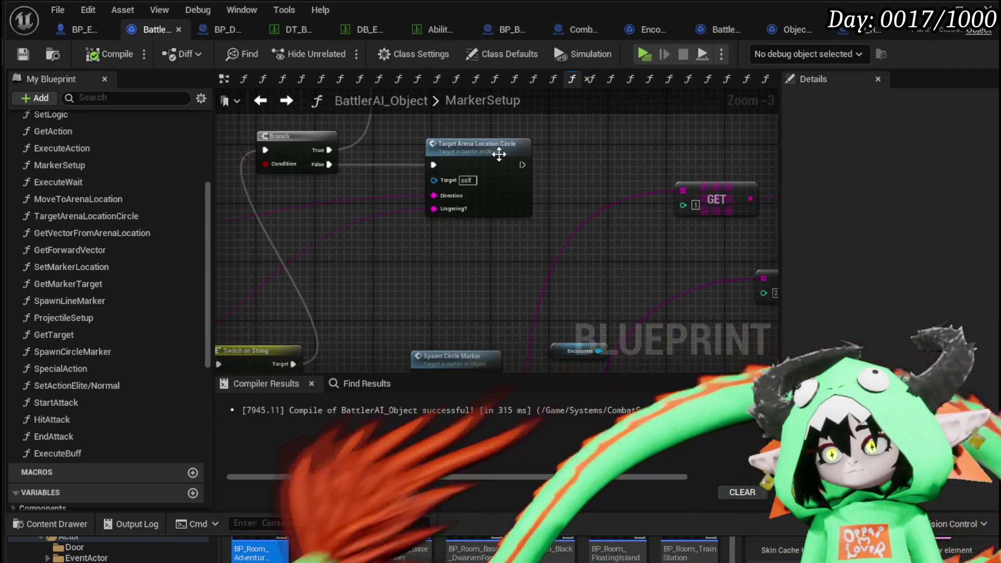
double_click(500, 154)
scroll(475, 196, "up", 1)
left_click_drag(325, 154, 276, 148)
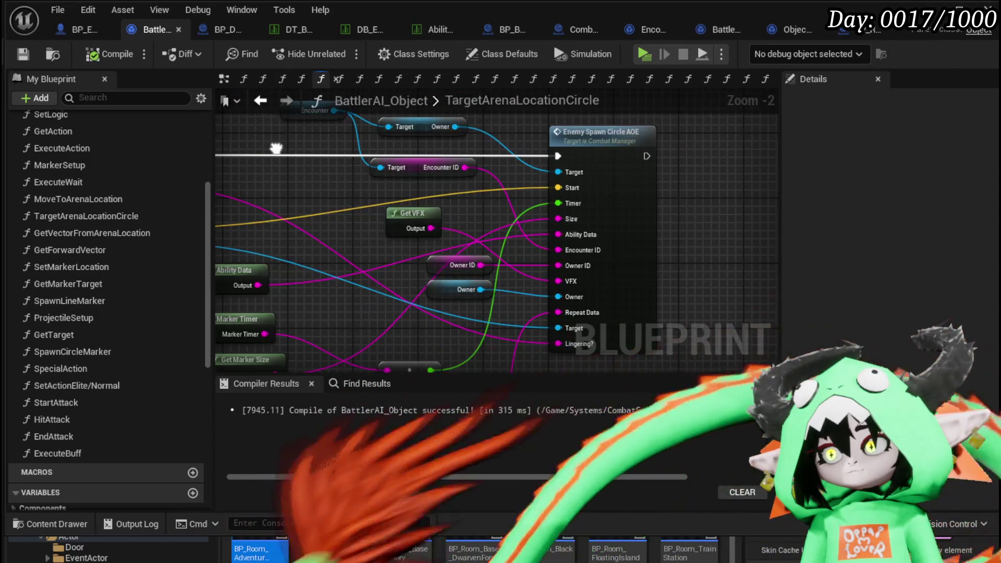
double_click(639, 151)
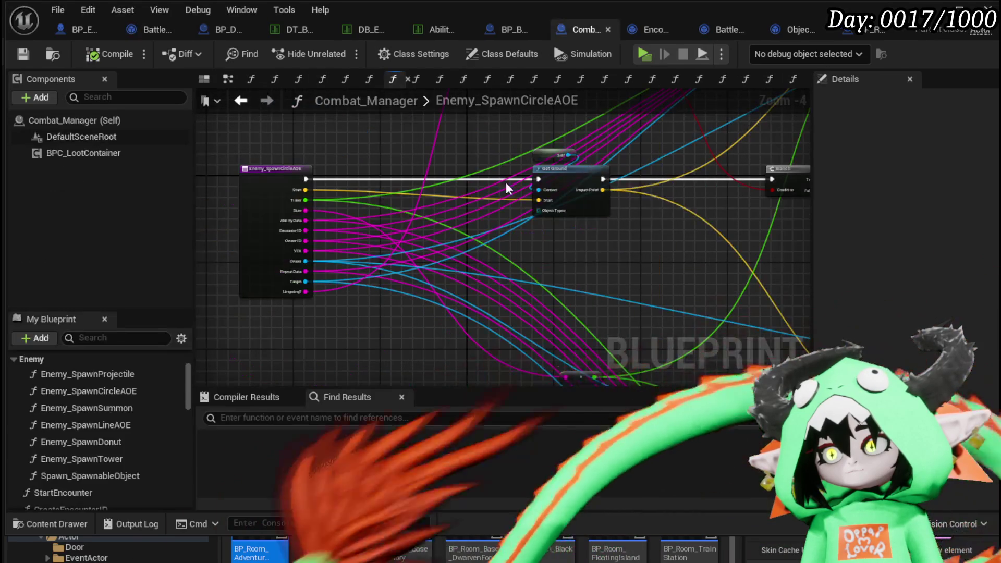
Shift the GET and Lingering nodes to the right in Enemy_SpawnCircleAOE.
left_click_drag(634, 238, 579, 226)
left_click_drag(295, 276, 249, 348)
left_click_drag(412, 217, 506, 220)
mouse_move(588, 234)
left_mouse_down()
mouse_move(573, 152)
mouse_move(645, 240)
left_mouse_up()
left_click_drag(374, 267, 530, 227)
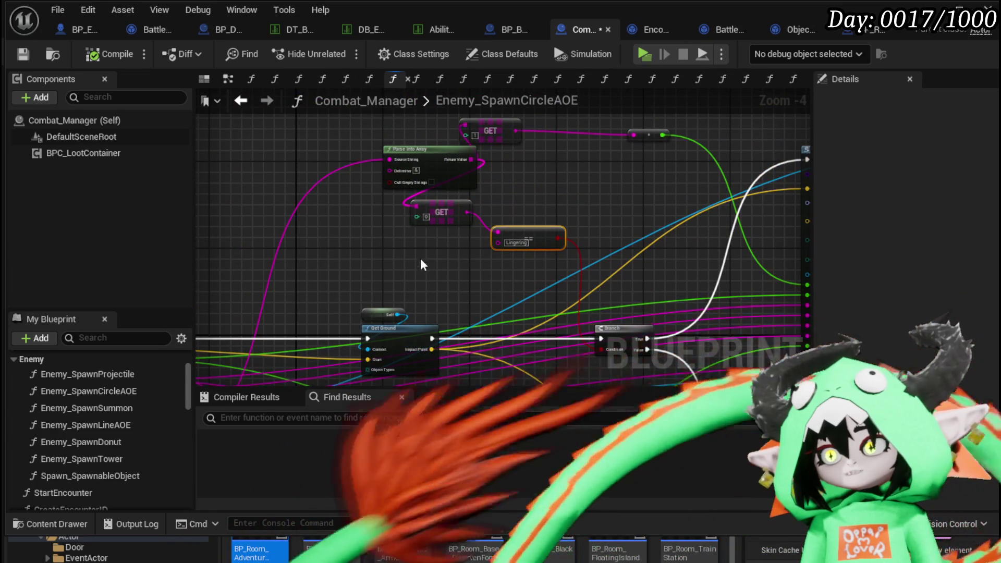
mouse_move(426, 259)
left_mouse_down()
mouse_move(514, 226)
mouse_move(554, 296)
mouse_move(593, 267)
left_mouse_up()
scroll(593, 267, "up", 3)
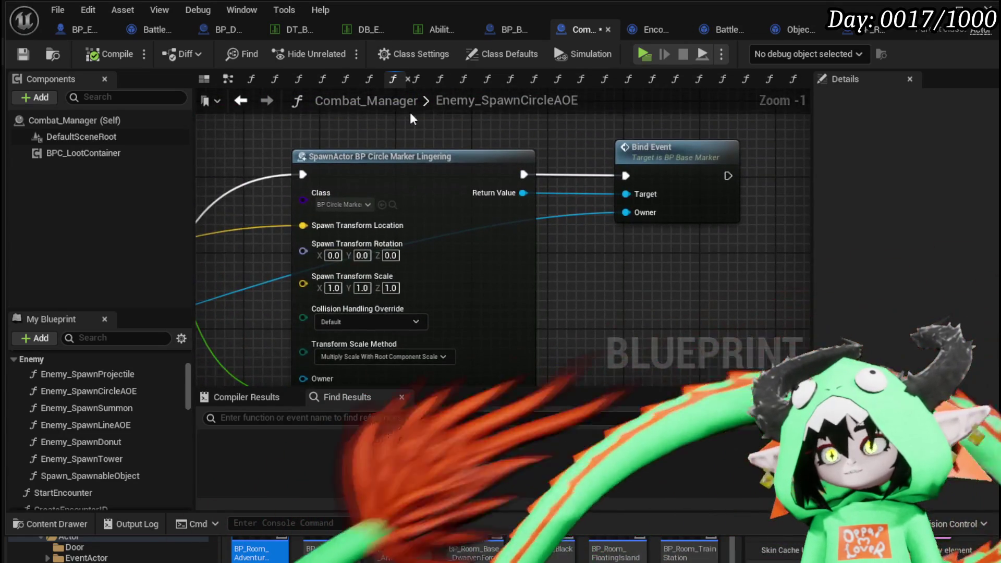
scroll(585, 245, "down", 2)
scroll(521, 198, "down", 2)
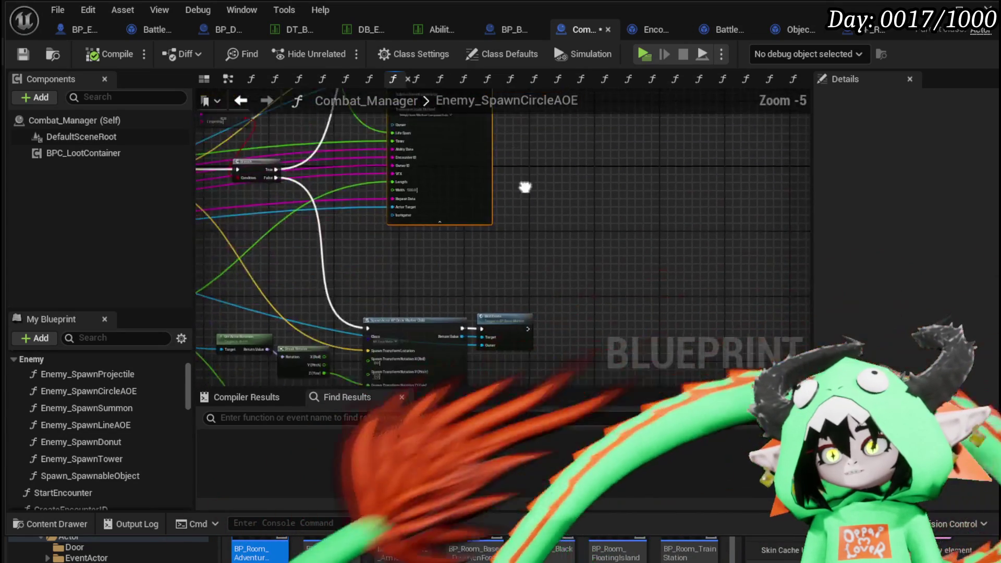
left_click_drag(430, 208, 577, 294)
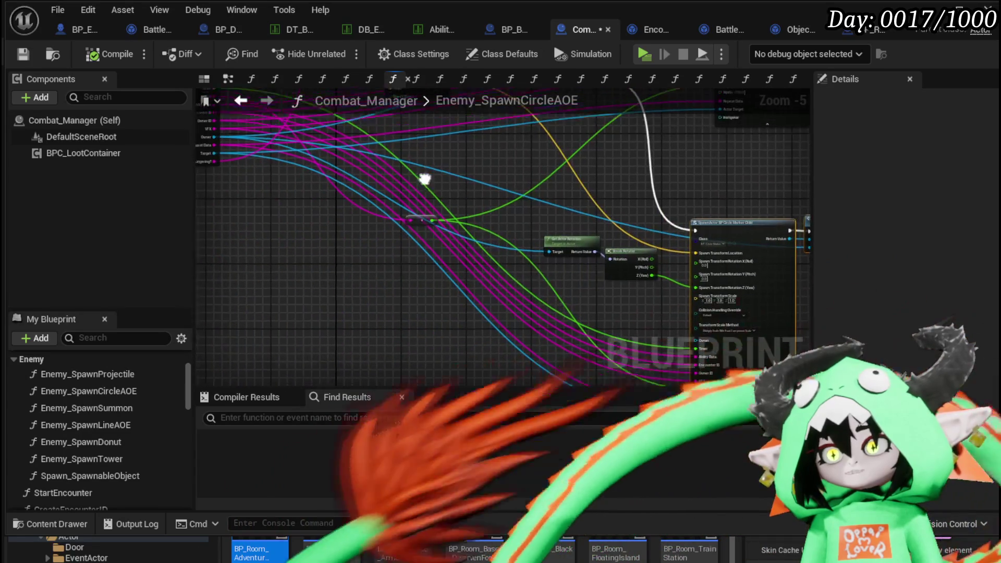
scroll(241, 224, "up", 3)
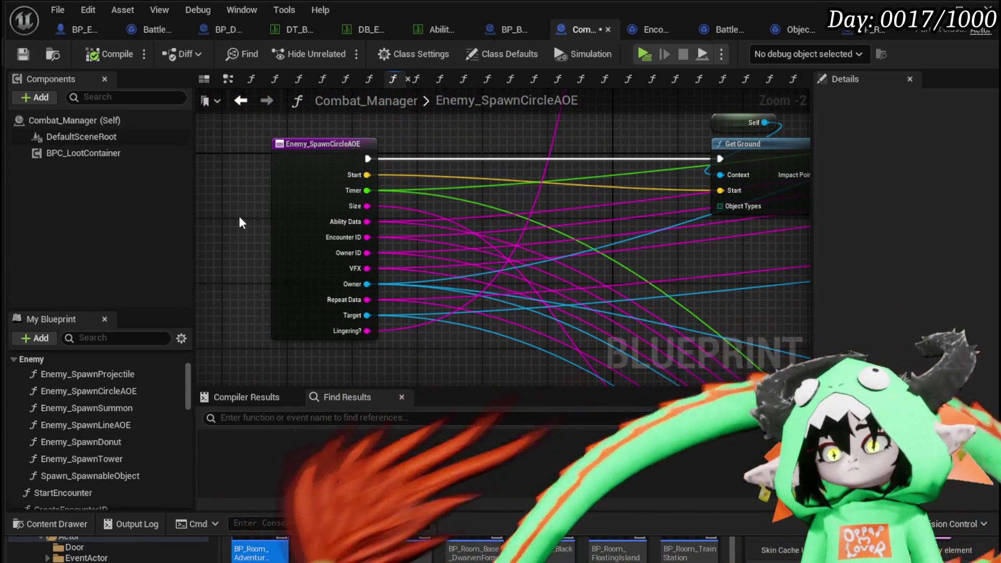
Save Combat_Manager and compare the Enemy_SpawnDonut graph's SpawnActor pins with Enemy_SpawnCircleAOE.
left_click(23, 54)
left_click(240, 100)
mouse_move(297, 167)
left_mouse_down()
mouse_move(374, 331)
mouse_move(297, 201)
mouse_move(549, 315)
mouse_move(273, 319)
mouse_move(249, 331)
left_mouse_up()
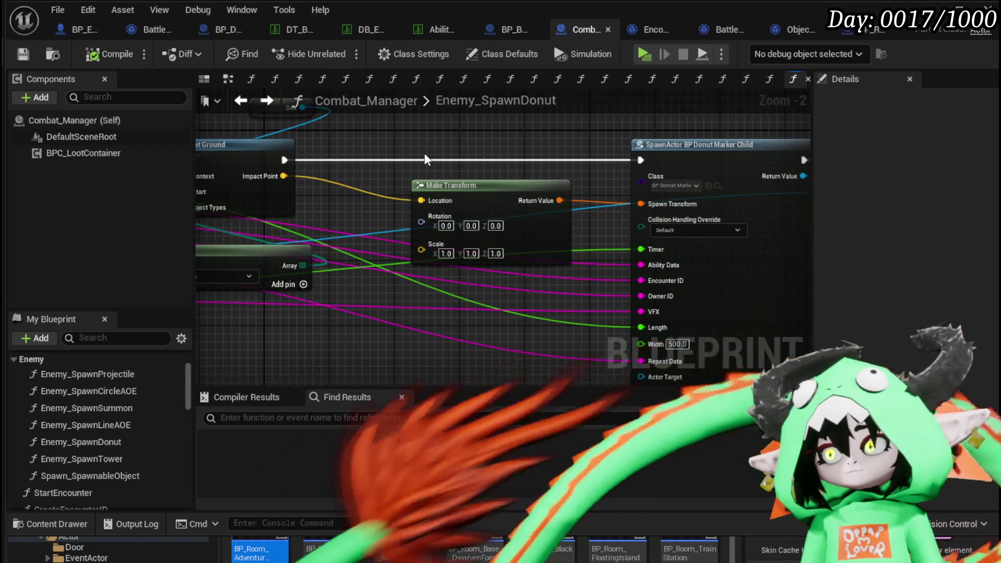
scroll(424, 155, "down", 2)
left_click_drag(425, 155, 504, 149)
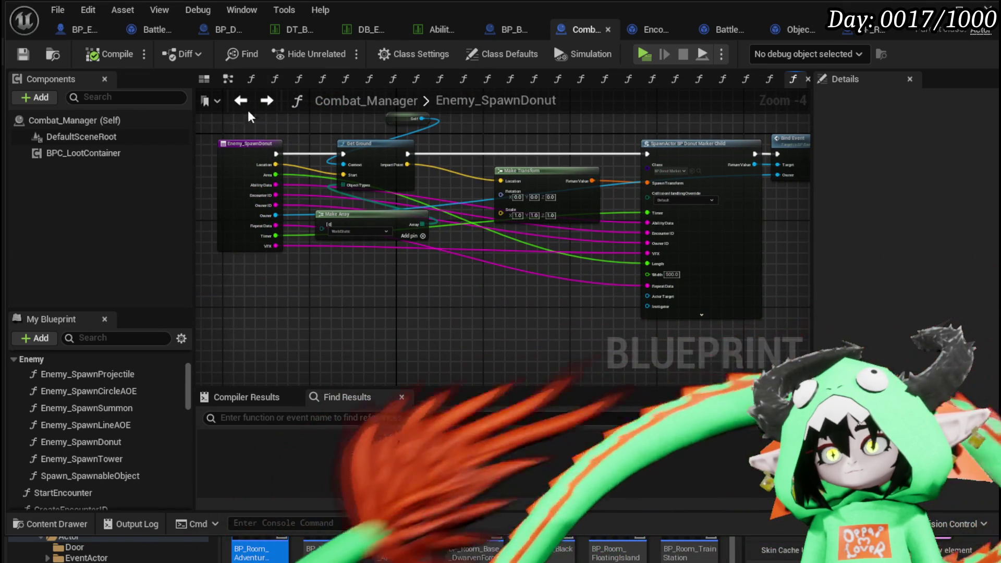
left_click(261, 102)
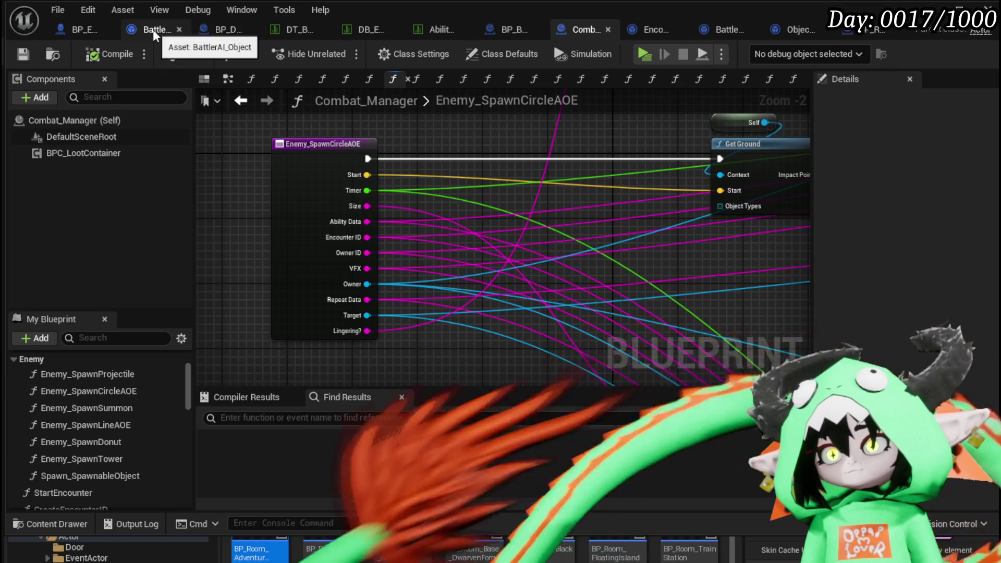
Review BattlerAI_Object's TargetArenaLocationCircle graph, then go back to MarkerSetup.
left_click(152, 29)
mouse_move(362, 280)
left_mouse_down()
mouse_move(563, 323)
mouse_move(613, 347)
left_mouse_up()
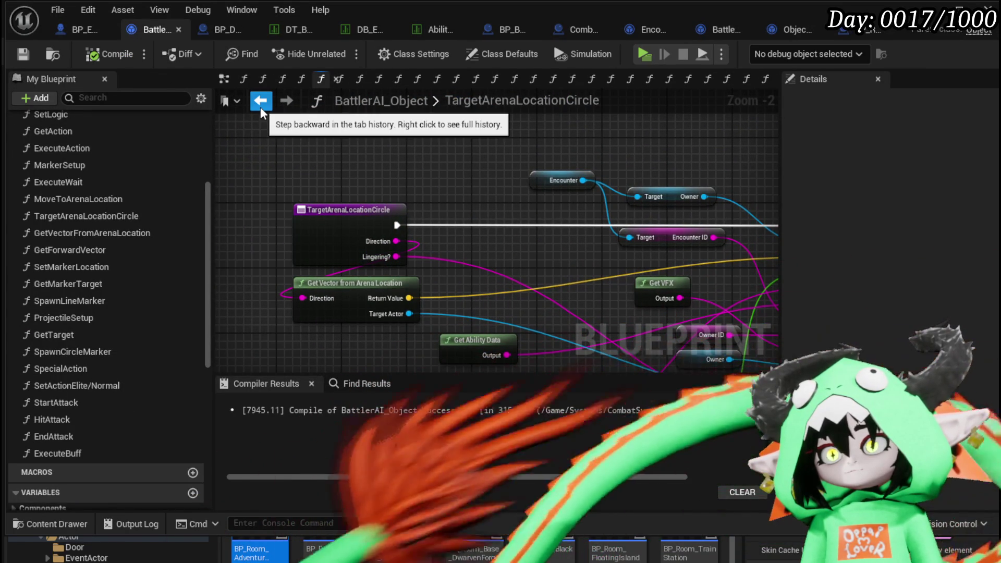
left_click(261, 107)
Select the Parse Into Array and GET nodes in the MarkerSetup graph.
scroll(551, 331, "up", 1)
left_click_drag(551, 331, 562, 330)
mouse_move(256, 350)
left_mouse_down()
mouse_move(360, 308)
mouse_move(397, 260)
mouse_move(383, 271)
mouse_move(338, 245)
mouse_move(396, 226)
mouse_move(446, 226)
left_mouse_up()
scroll(481, 305, "down", 2)
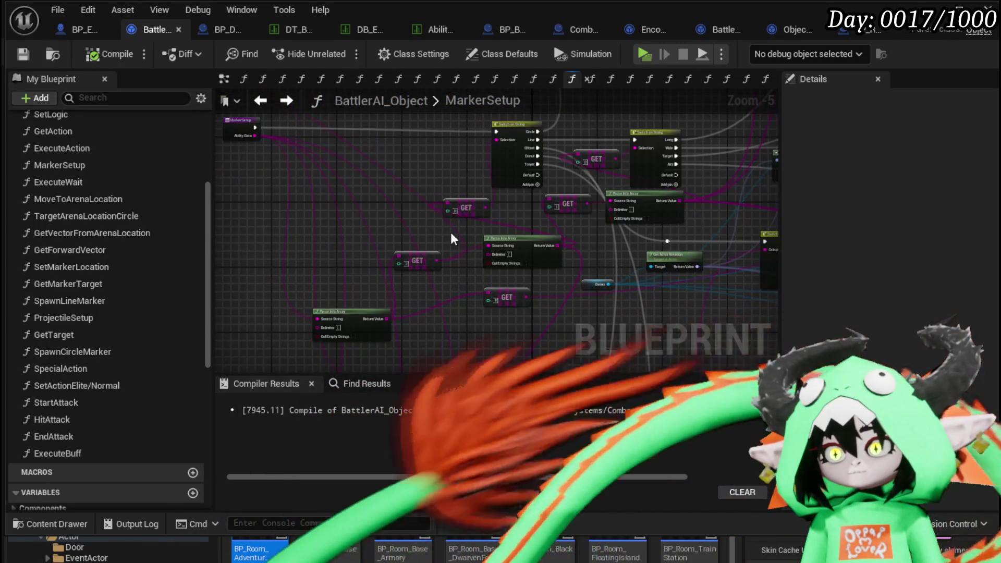
left_click(418, 261)
left_click_drag(357, 238, 393, 182)
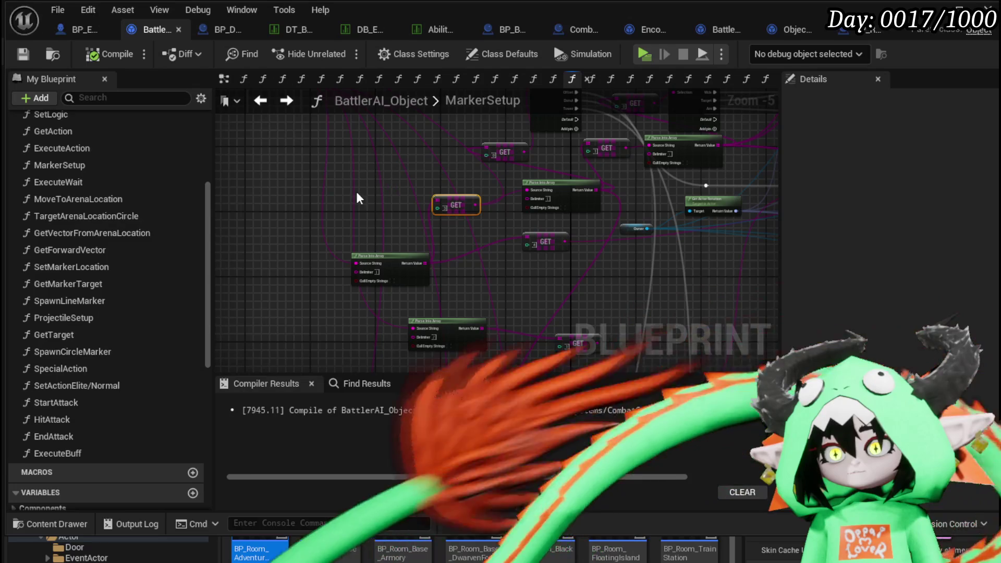
left_click(396, 274, "shift")
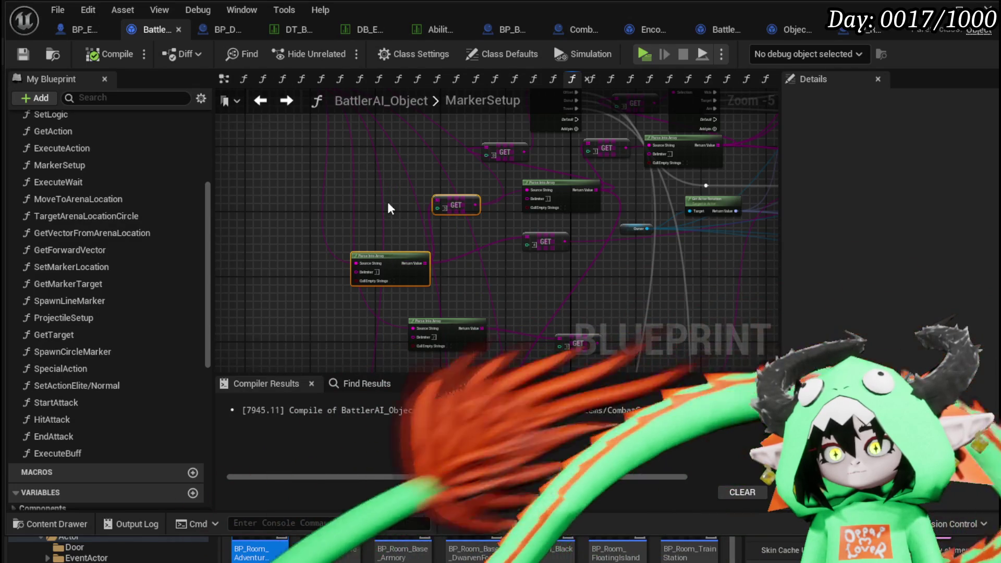
scroll(387, 202, "down", 1)
scroll(352, 263, "up", 4)
scroll(352, 261, "down", 8)
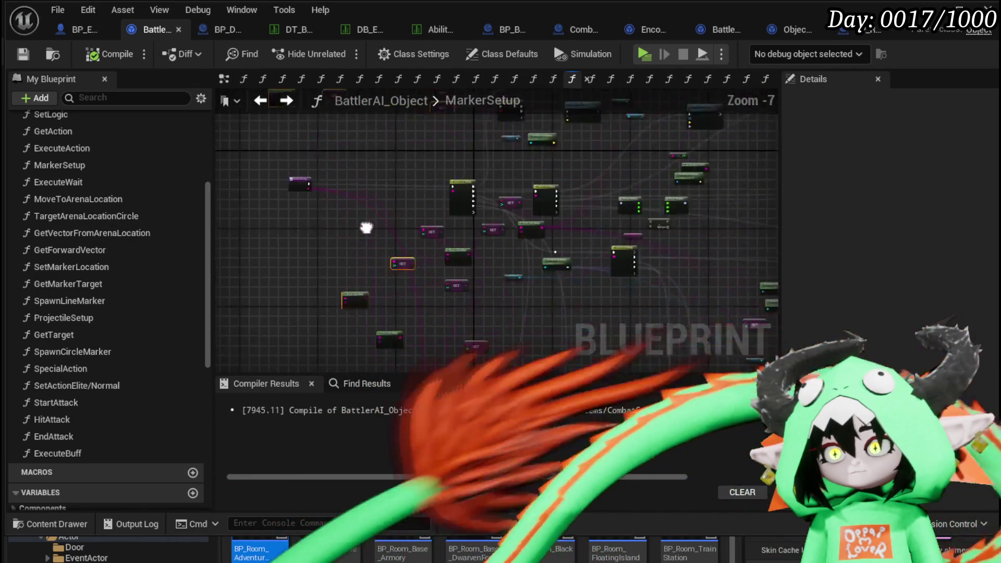
scroll(409, 250, "up", 3)
scroll(296, 229, "down", 3)
scroll(313, 227, "up", 8)
scroll(471, 240, "down", 3)
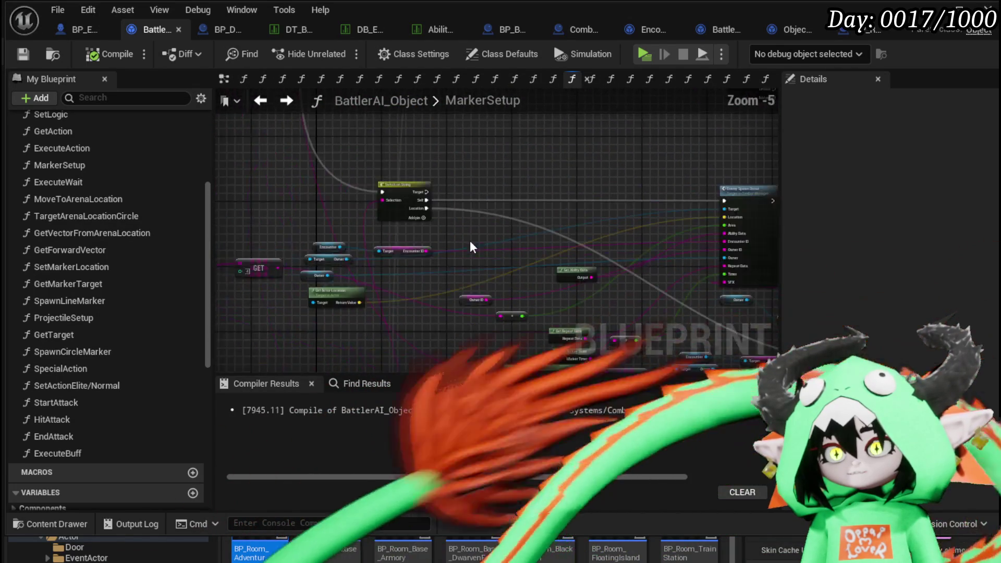
scroll(457, 229, "up", 4)
scroll(572, 277, "down", 1)
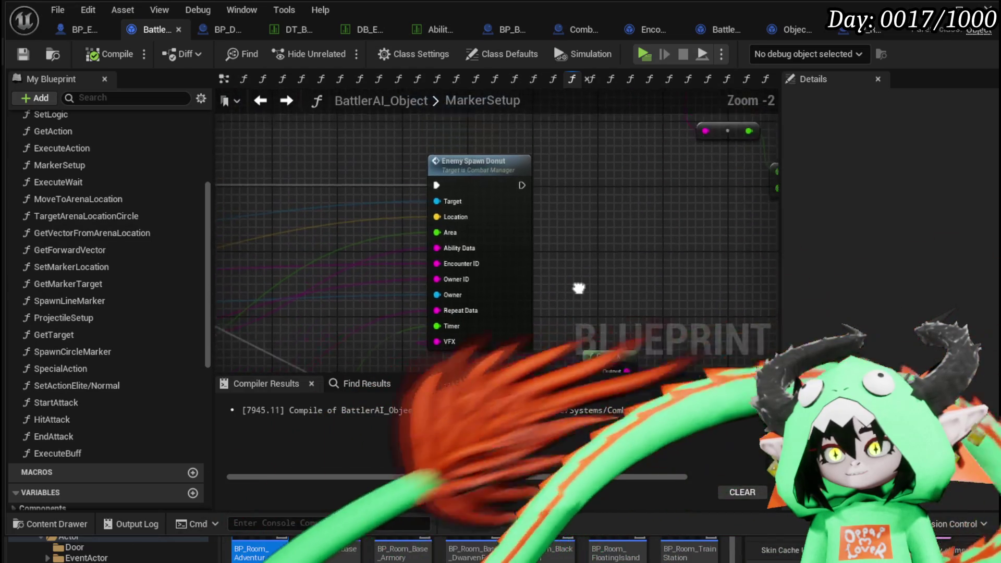
scroll(460, 151, "down", 3)
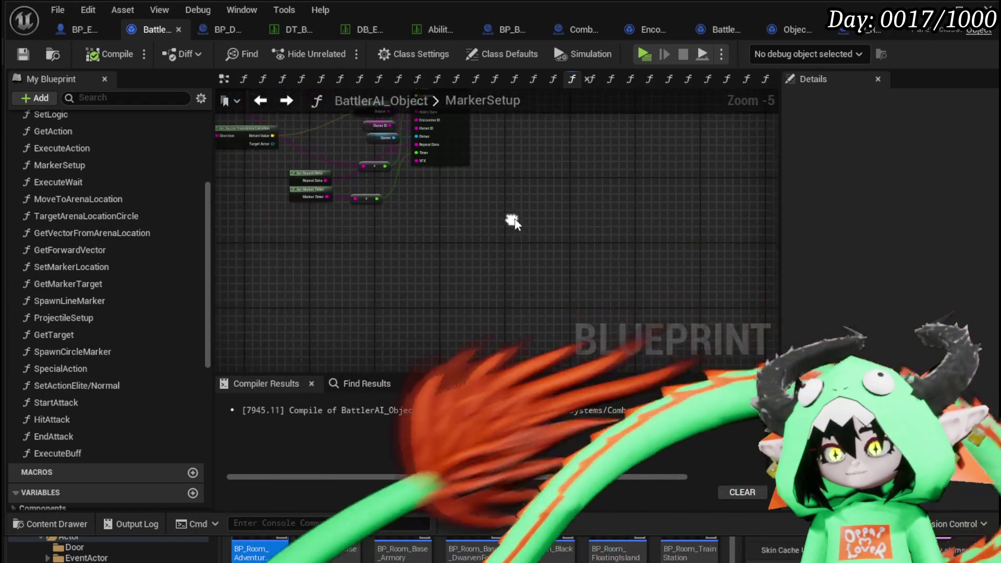
Paste the Parse Into Array and GET nodes, position them, and wire the Source String pin.
key("ctrl+v")
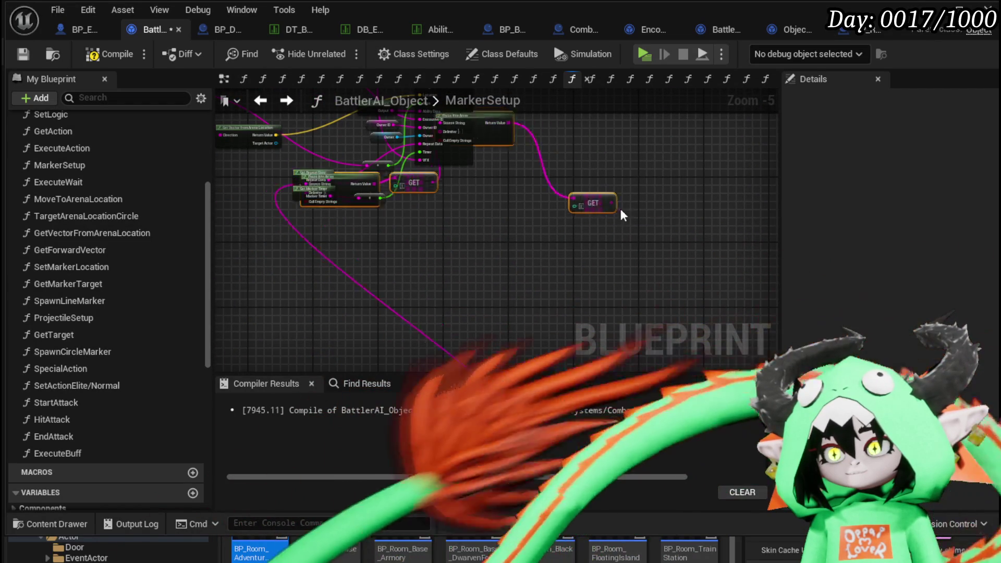
scroll(556, 330, "down", 2)
left_click_drag(461, 275, 522, 349)
mouse_move(559, 302)
left_mouse_down()
mouse_move(559, 244)
mouse_move(416, 211)
mouse_move(403, 335)
mouse_move(457, 266)
left_mouse_up()
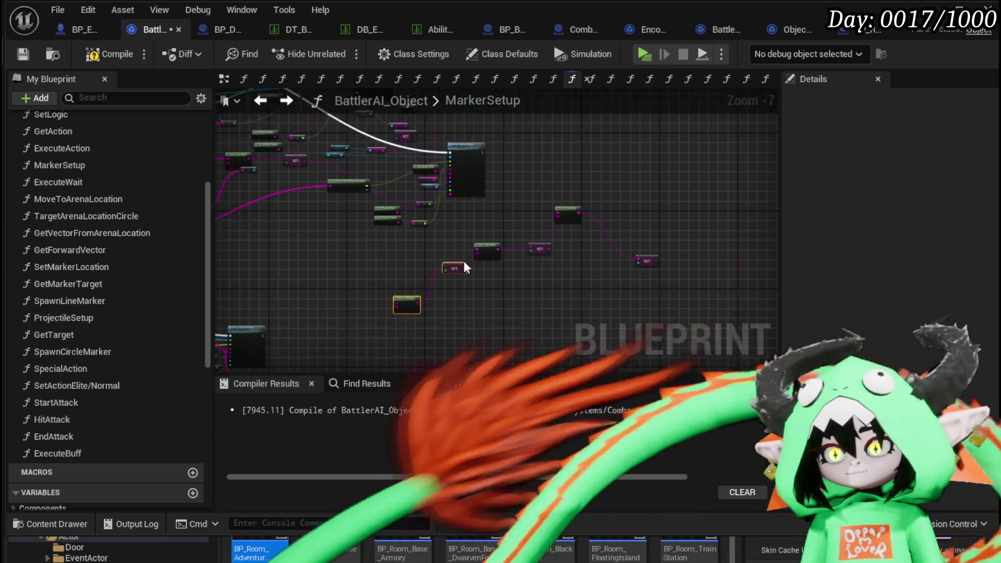
scroll(408, 257, "down", 2)
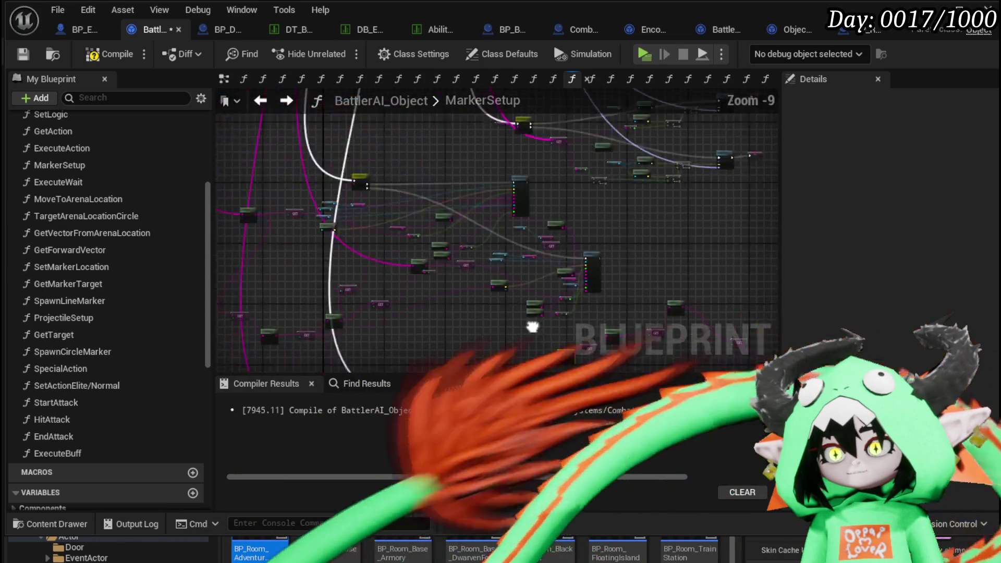
scroll(406, 220, "up", 10)
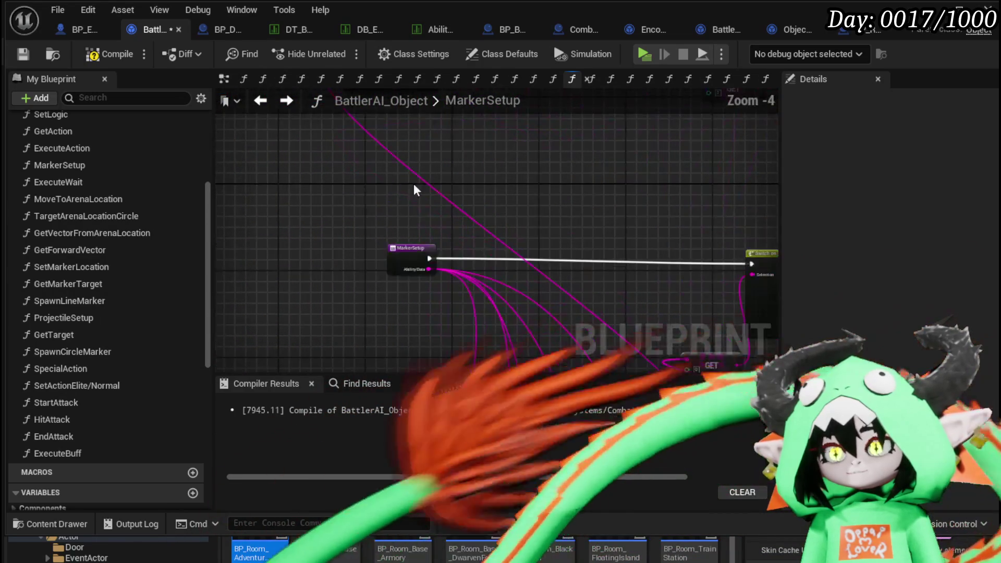
scroll(365, 245, "down", 3)
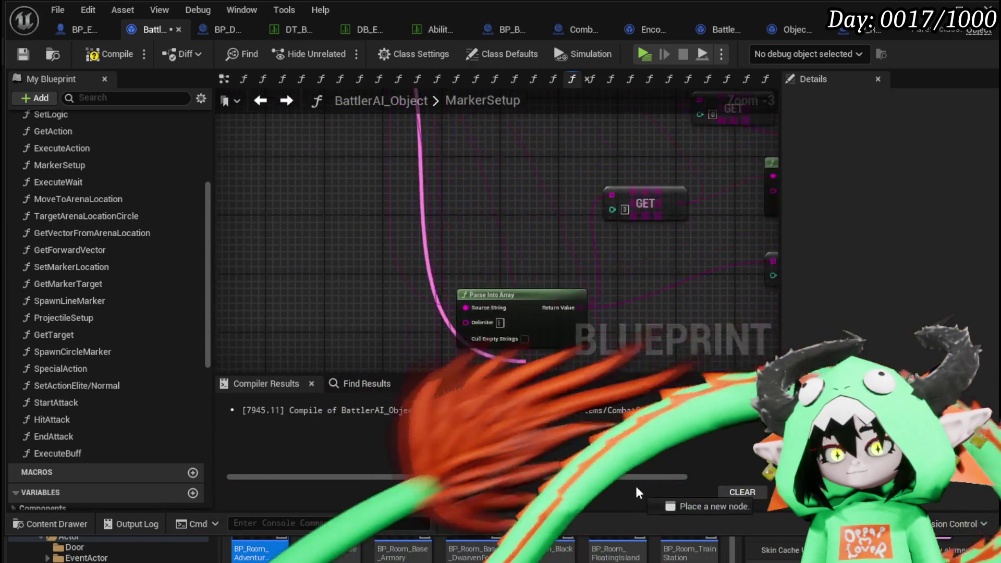
scroll(591, 299, "down", 3)
mouse_move(526, 361)
left_mouse_down()
mouse_move(591, 299)
mouse_move(522, 324)
mouse_move(740, 207)
mouse_move(556, 151)
mouse_move(759, 123)
mouse_move(553, 197)
mouse_move(441, 199)
mouse_move(290, 266)
mouse_move(268, 308)
left_mouse_up()
scroll(522, 323, "down", 3)
scroll(741, 207, "up", 4)
scroll(553, 197, "up", 4)
scroll(441, 200, "down", 3)
scroll(269, 308, "down", 2)
left_click_drag(285, 258, 454, 318)
Wrap the six check nodes in a comment titled LingeringCheck.
mouse_move(496, 238)
left_mouse_down()
mouse_move(584, 225)
mouse_move(546, 200)
left_mouse_up()
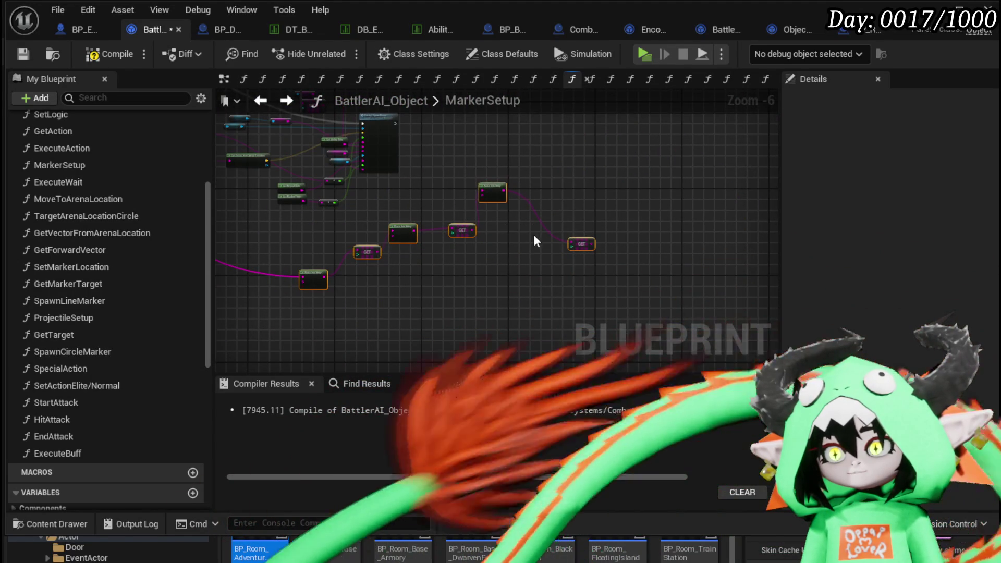
key("c")
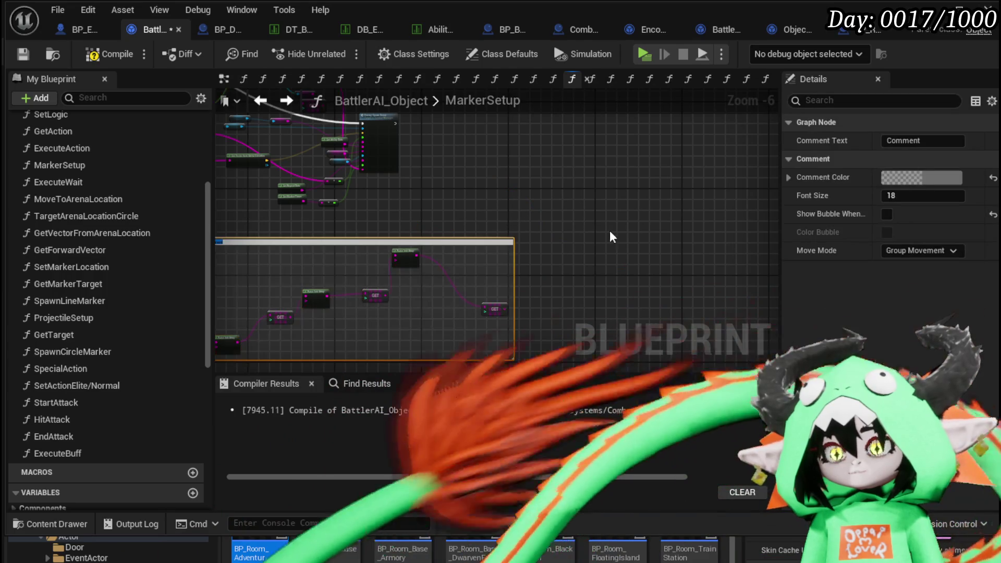
left_click_drag(324, 182, 409, 217)
scroll(409, 217, "up", 4)
double_click(349, 202)
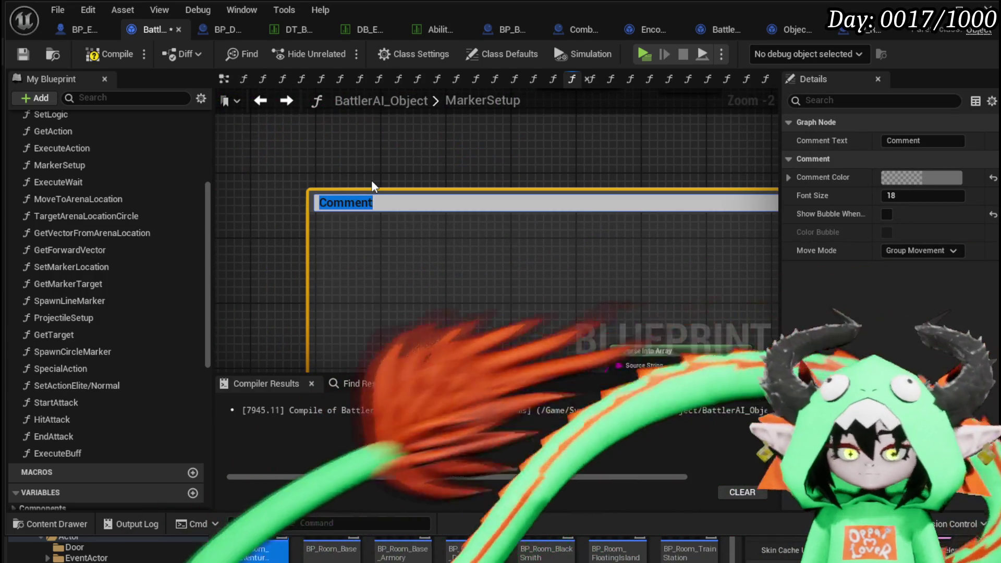
type("Lingering")
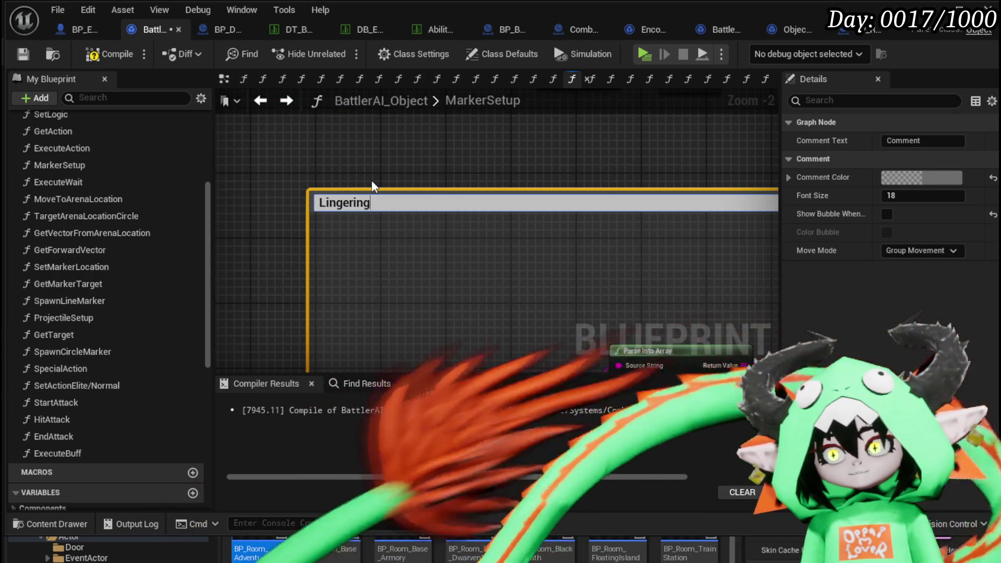
type("Check")
key("Return")
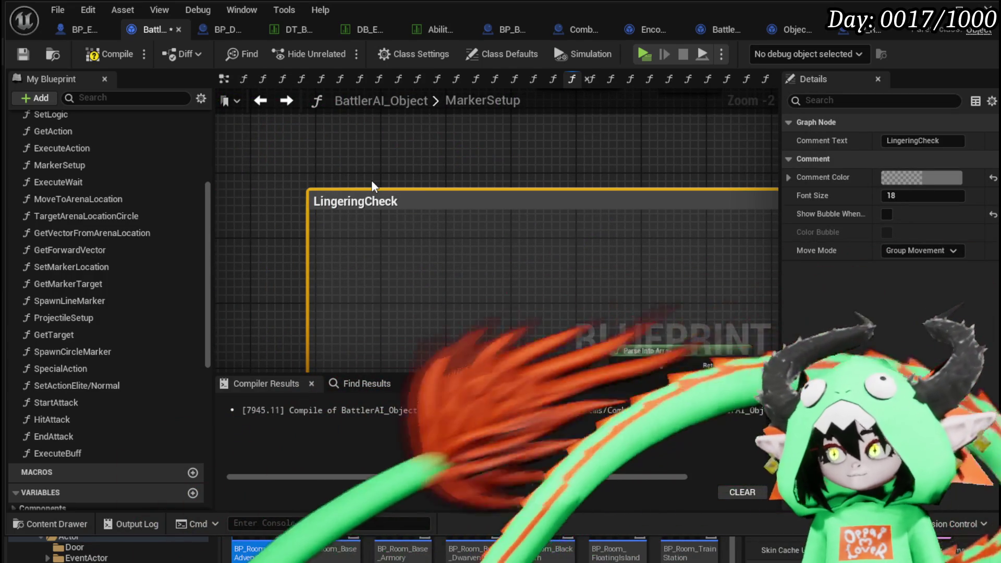
Compile the BattlerAI_Object blueprint and save all modified assets.
scroll(412, 190, "down", 5)
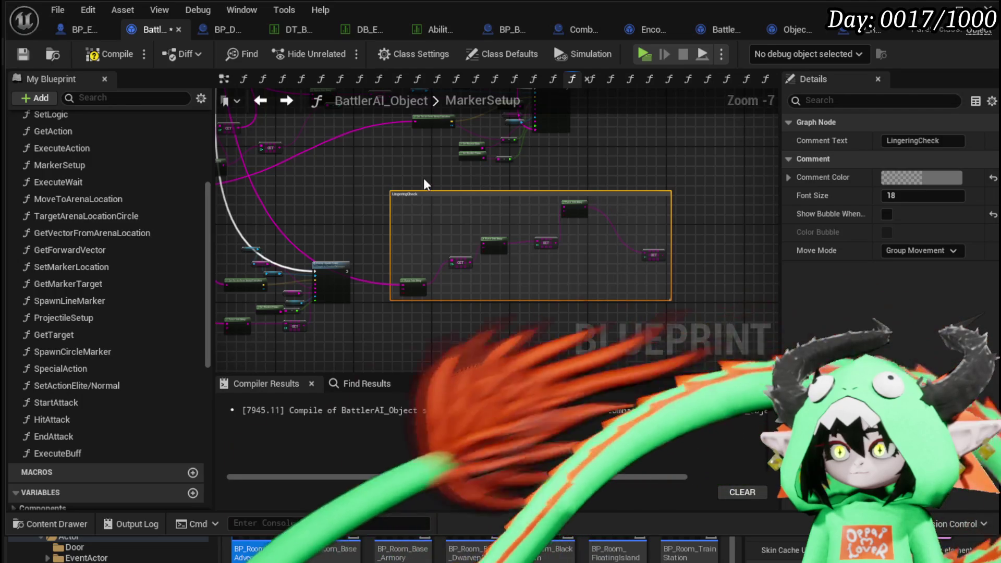
left_click(322, 141)
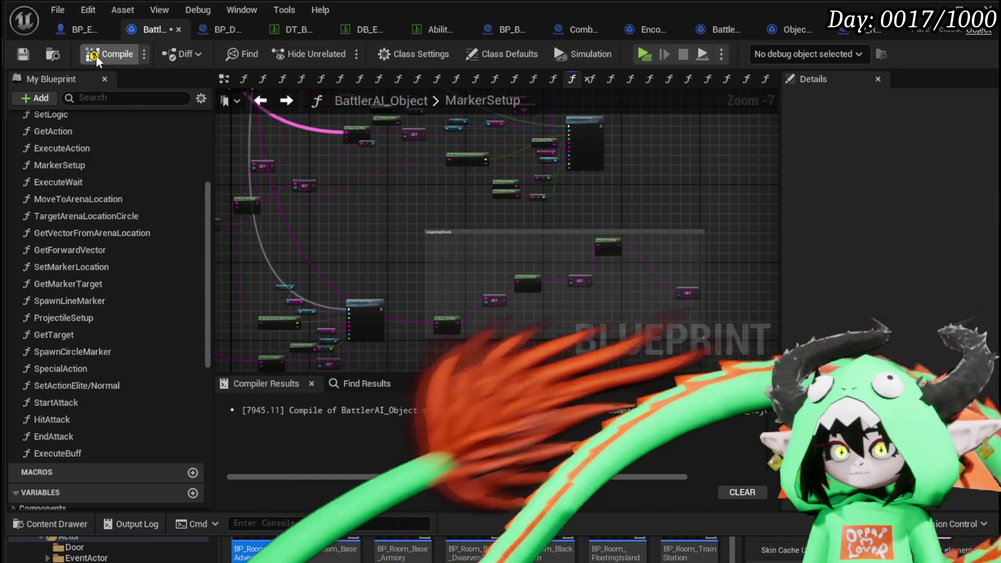
left_click(22, 52)
mouse_move(436, 211)
left_mouse_down()
mouse_move(324, 268)
mouse_move(335, 275)
left_mouse_up()
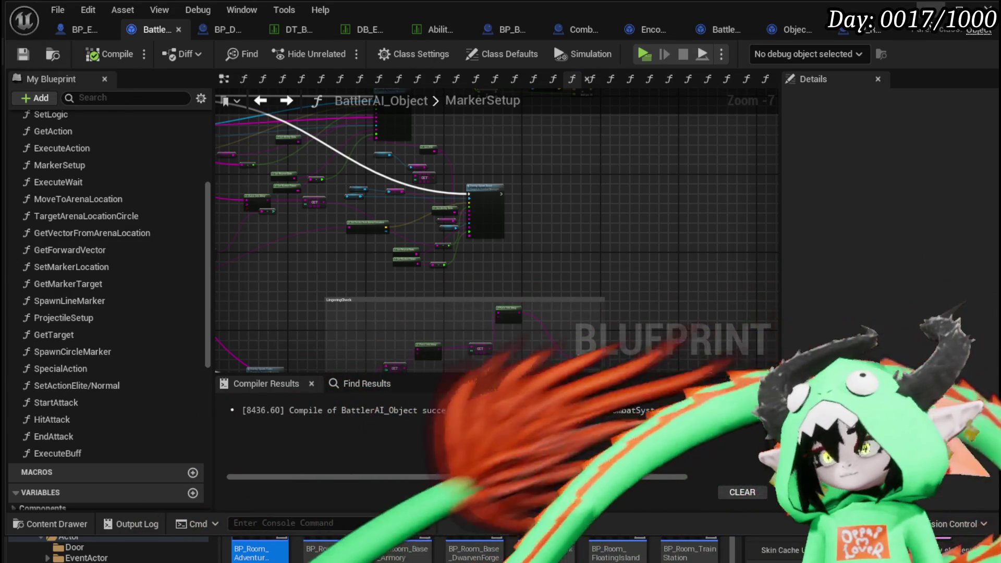
key("ctrl+s")
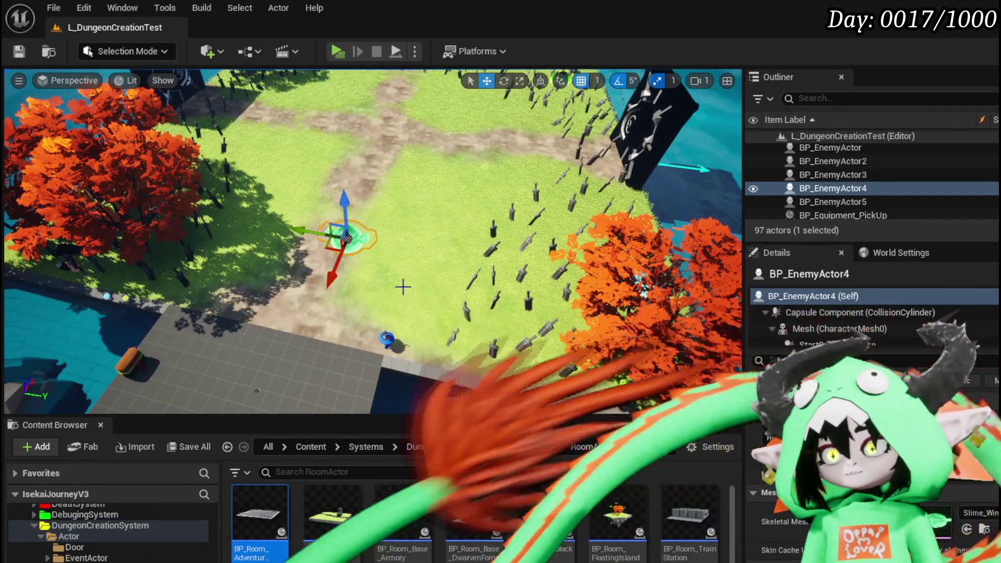
Delete BP_Room_AdventurerGraveyard from the level and save the level.
left_click(548, 296)
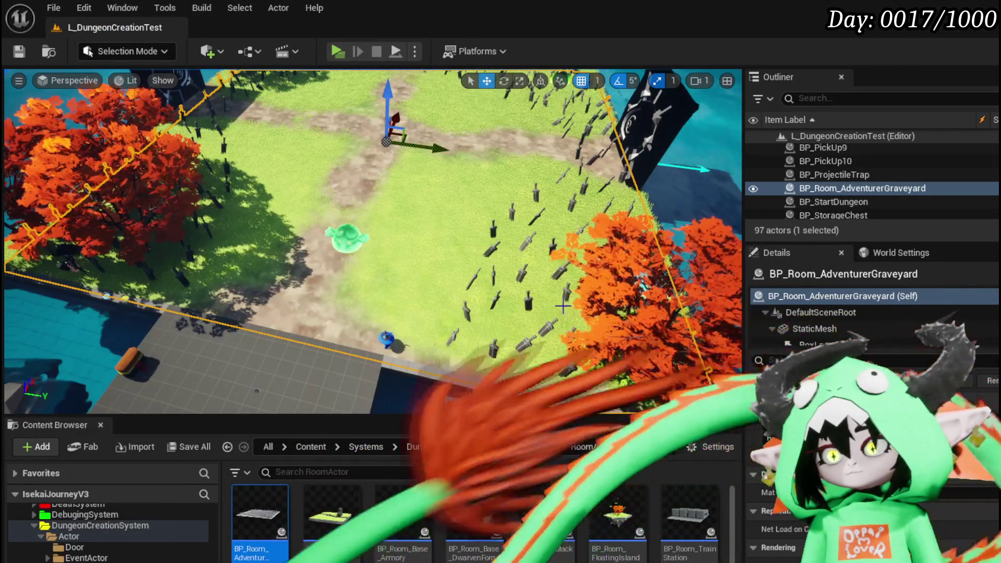
scroll(495, 246, "up", 10)
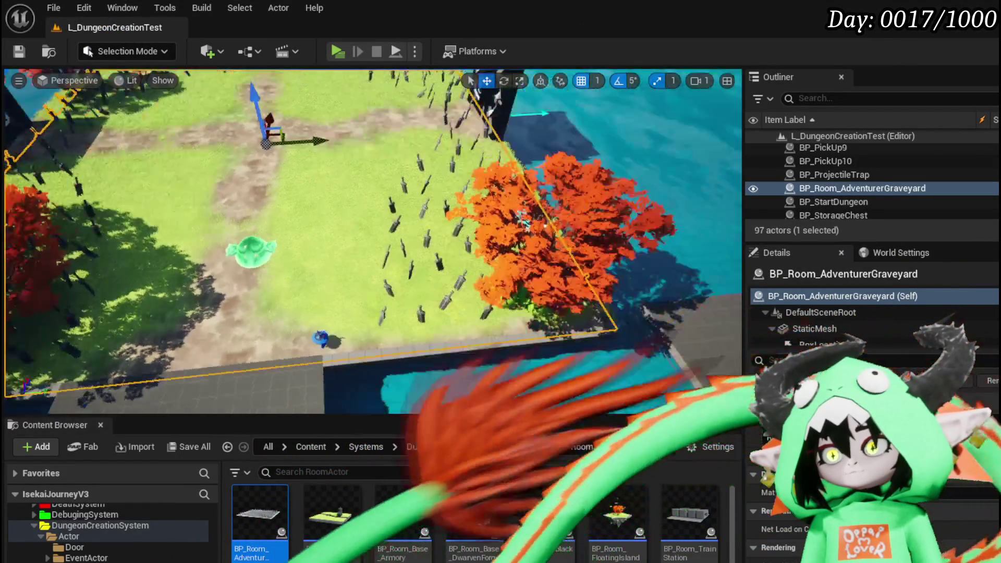
scroll(459, 253, "down", 5)
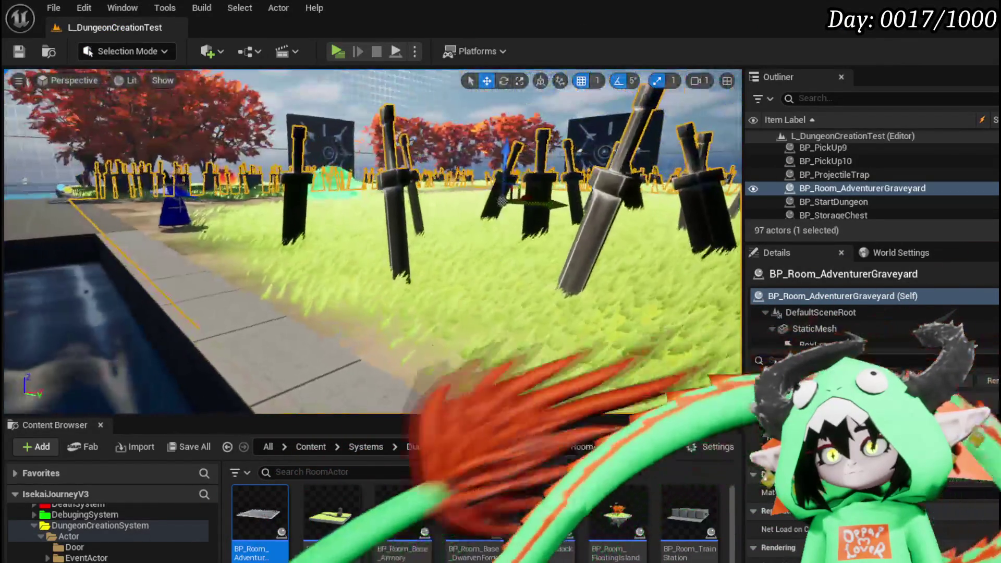
key("Delete")
key("ctrl+s")
Start a play test, open the in-game To Do List and add a blank entry.
scroll(382, 248, "down", 8)
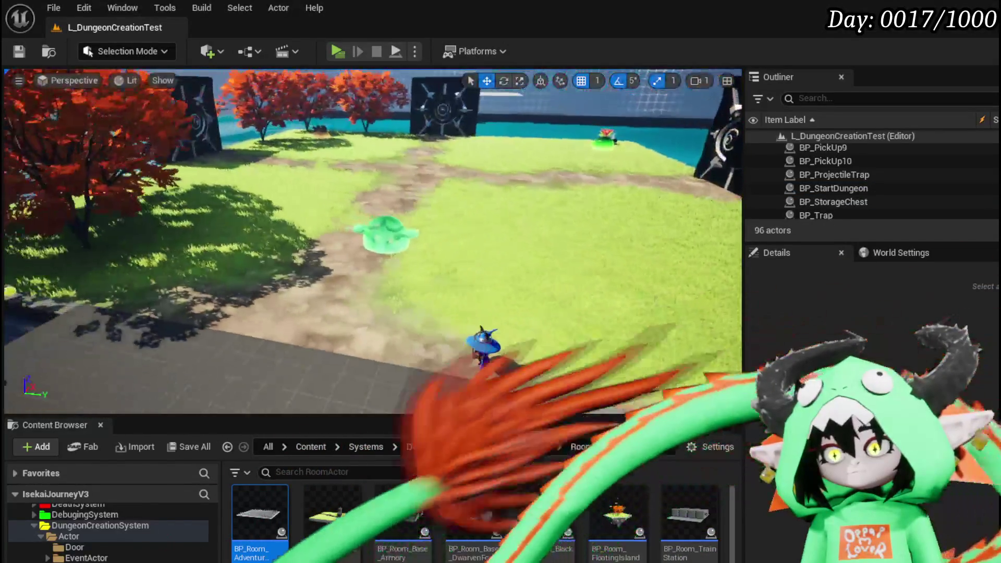
left_click(336, 51)
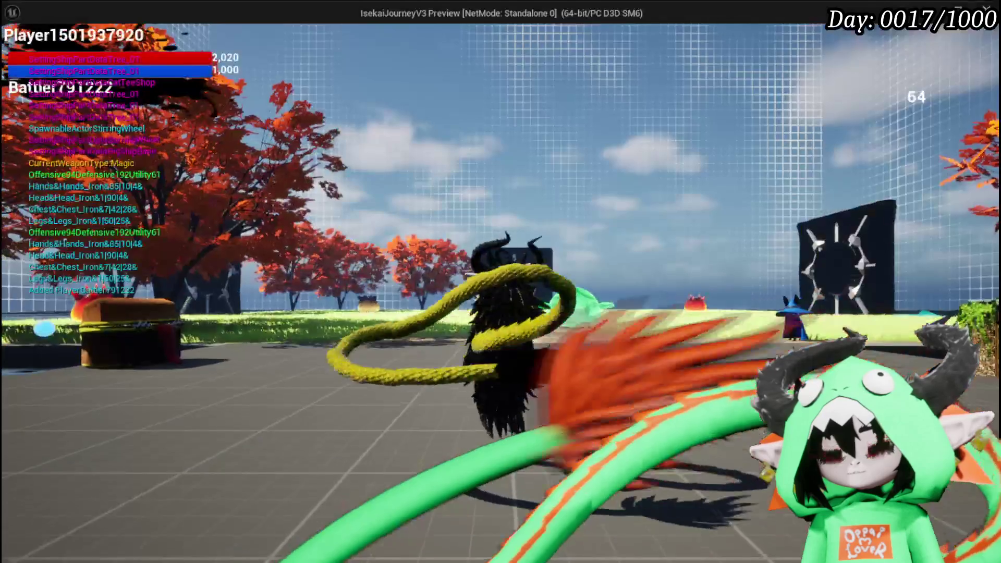
key("Tab")
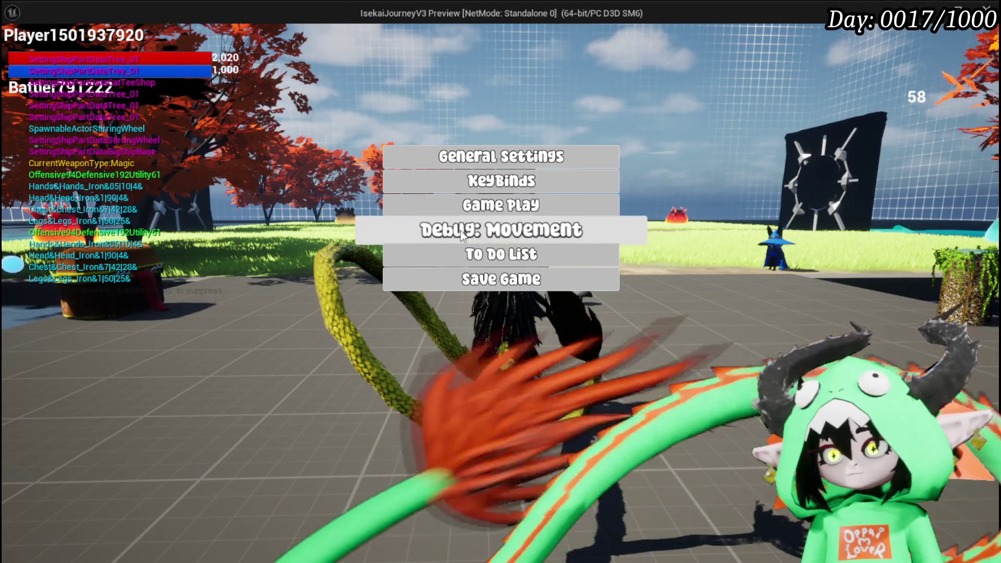
left_click(509, 255)
left_click(740, 101)
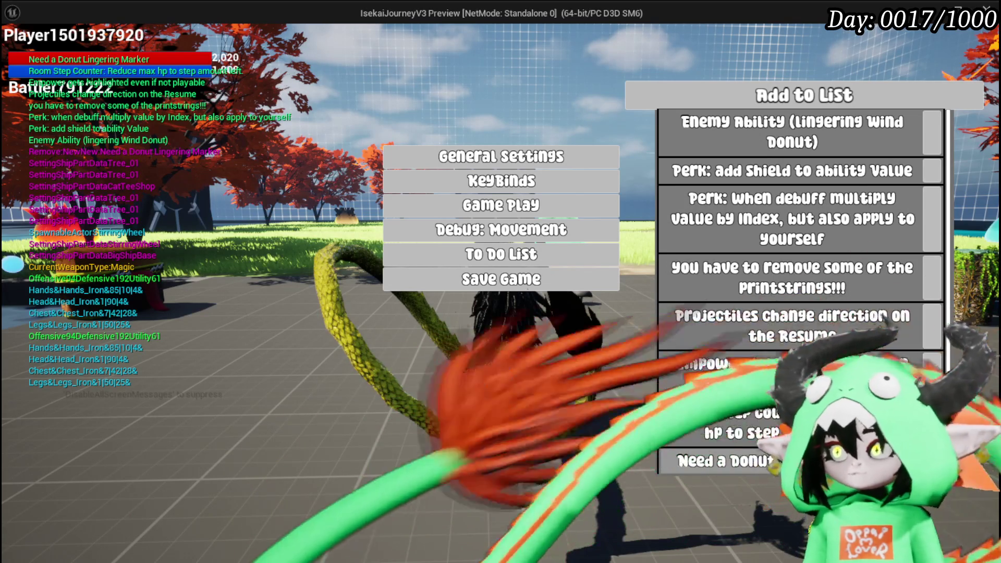
Enter 'Marker System Rework?' and the BPC for Enemy movement note as to-do entries.
left_click(804, 94)
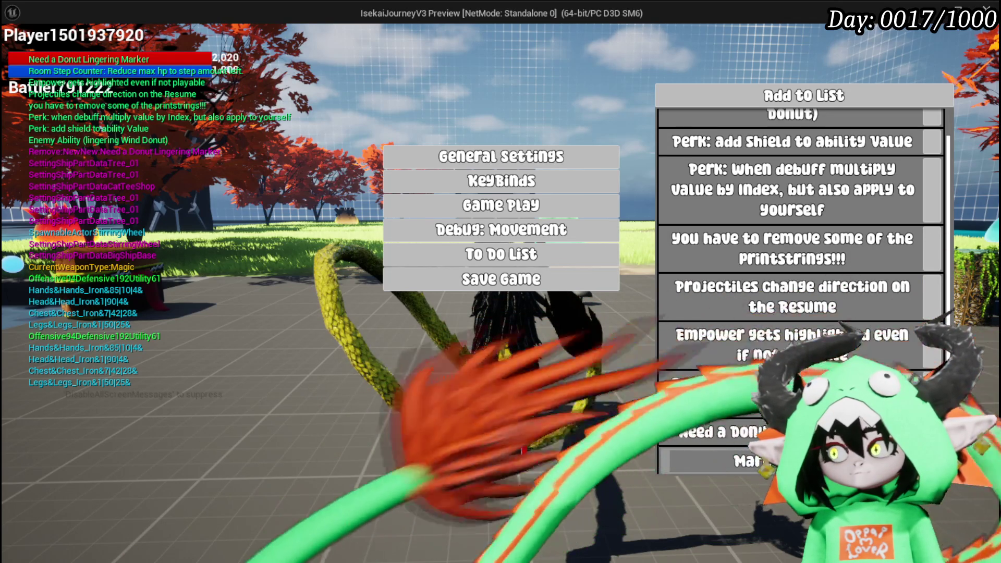
key("Return")
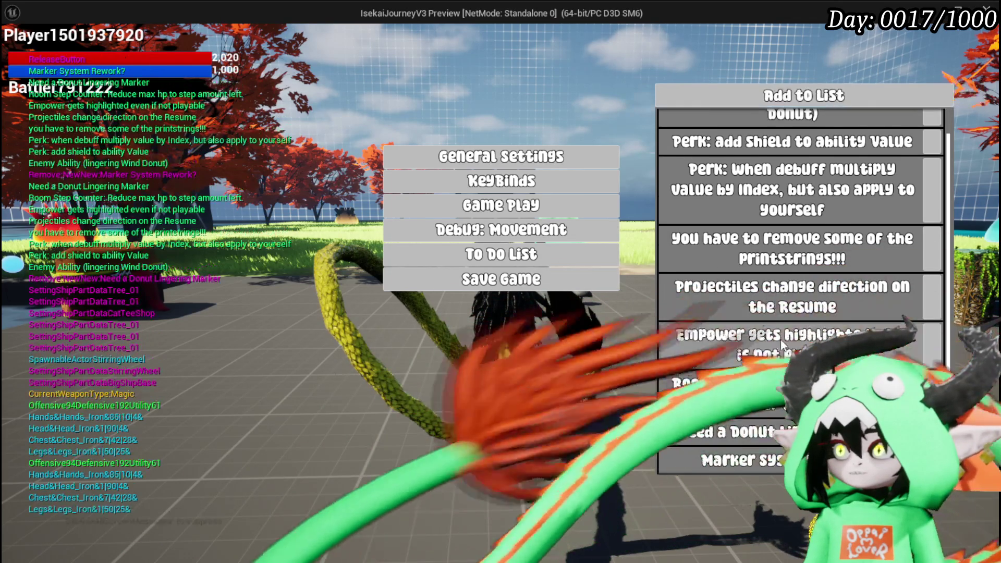
scroll(746, 165, "down", 1)
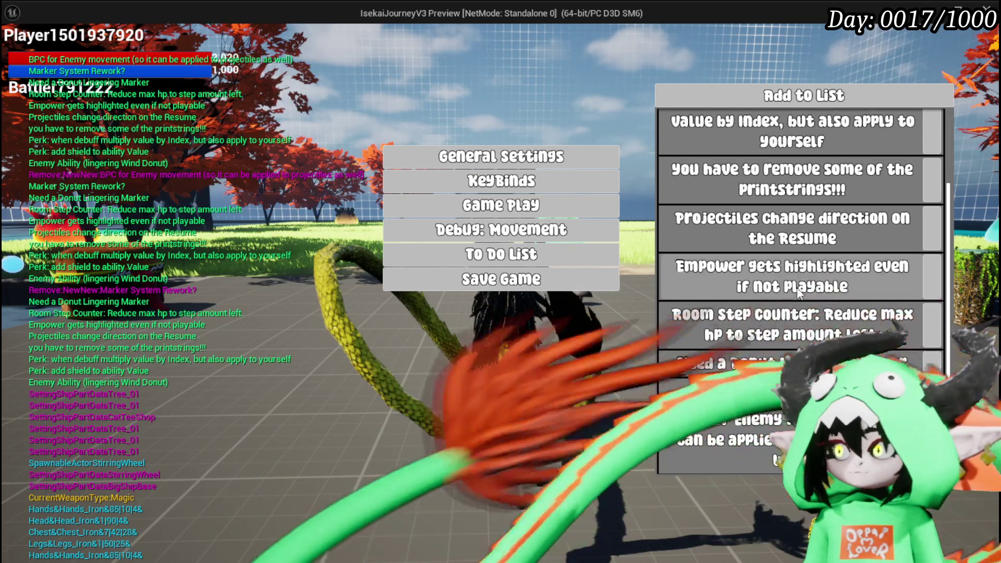
scroll(800, 281, "up", 2)
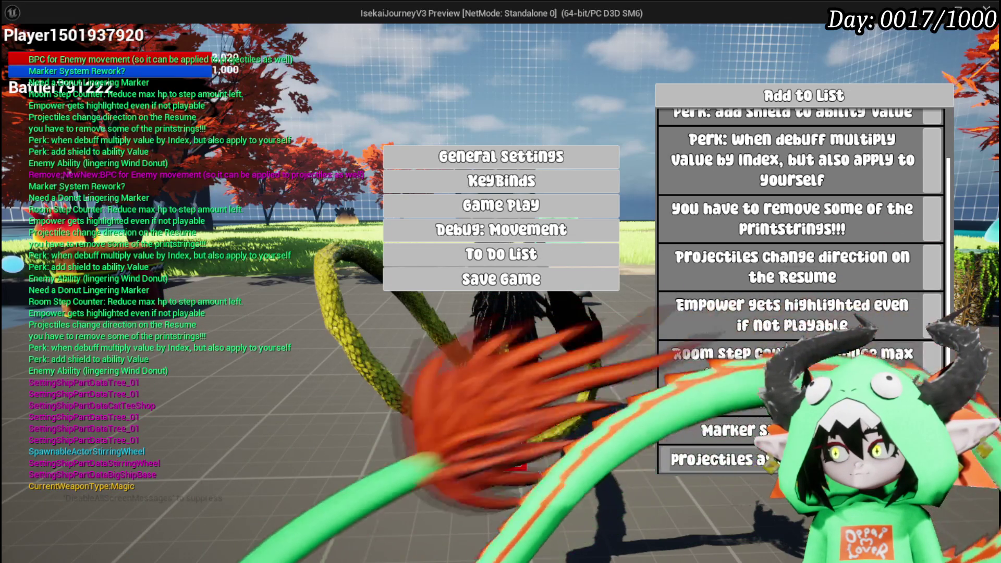
Commit the BPC for Enemy movement entry ending 'for the drifting' and collapse the Enemy Ability entry.
key("Return")
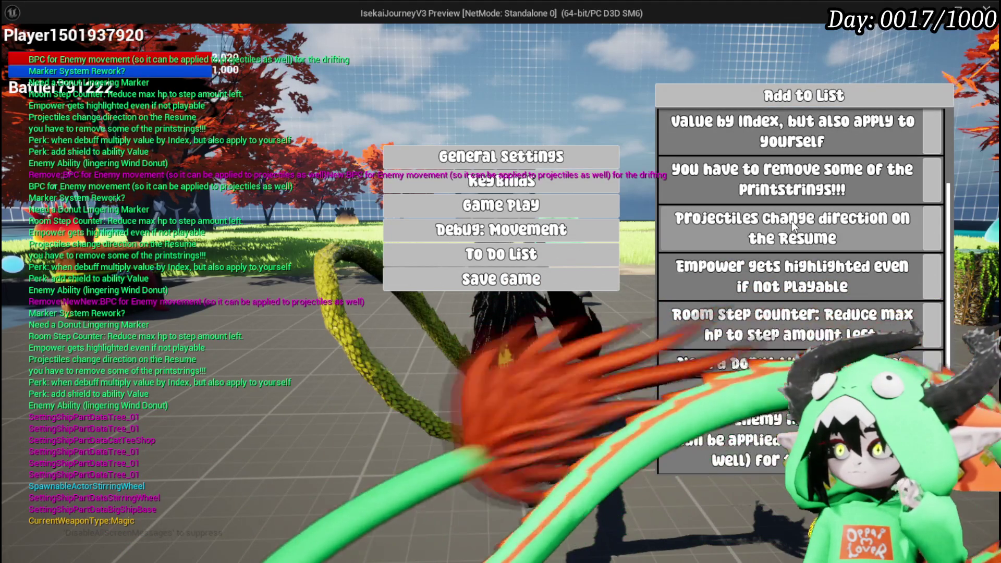
scroll(792, 221, "up", 3)
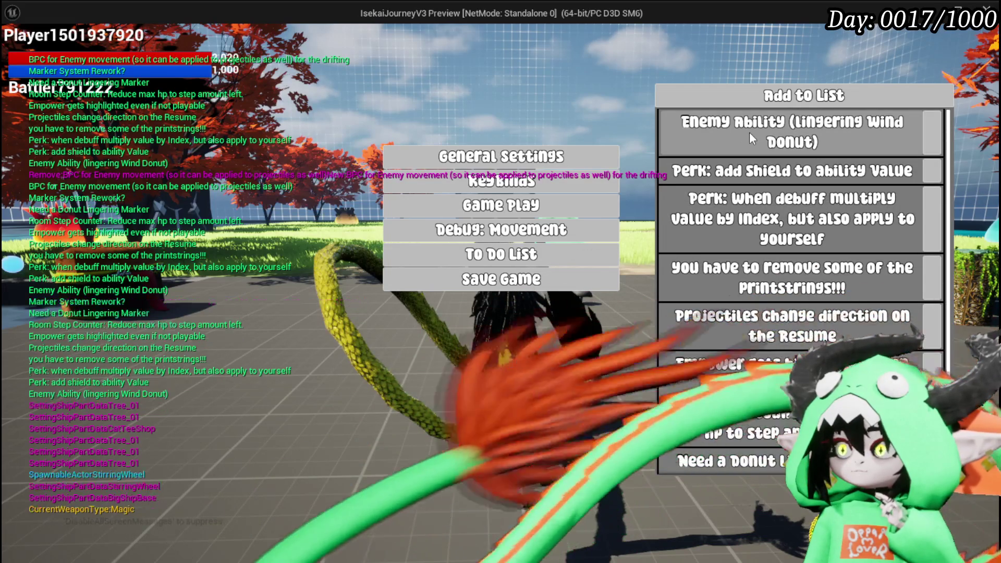
left_click(812, 139)
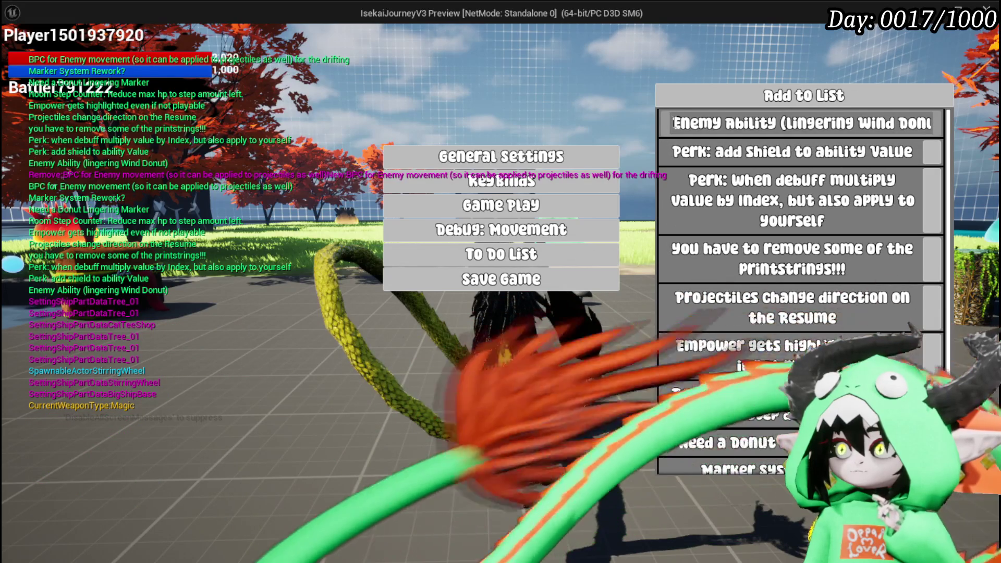
Collapse the shield and debuff perk entries and expand the debuff multiply perk task.
left_click(792, 152)
key("Tab")
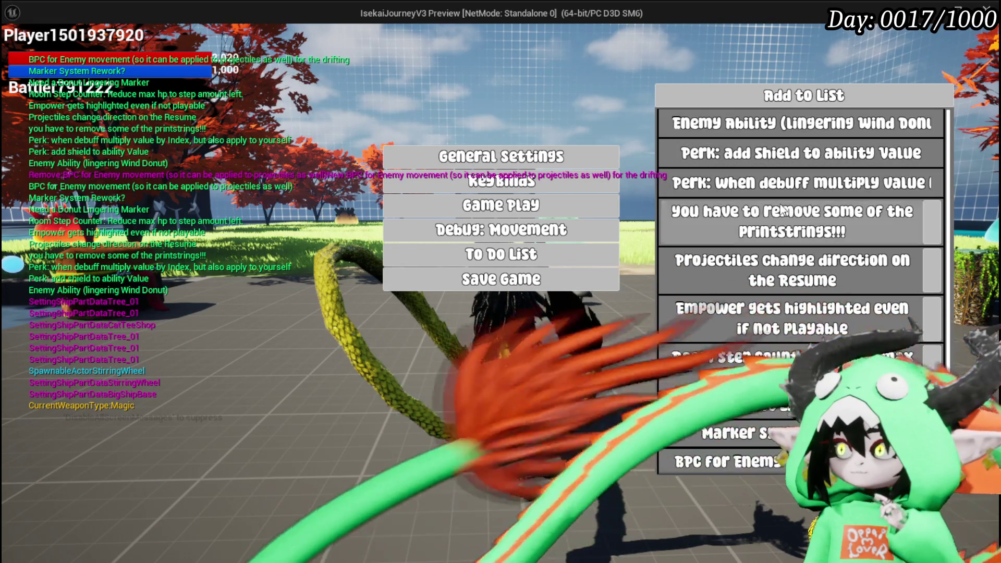
key("Tab")
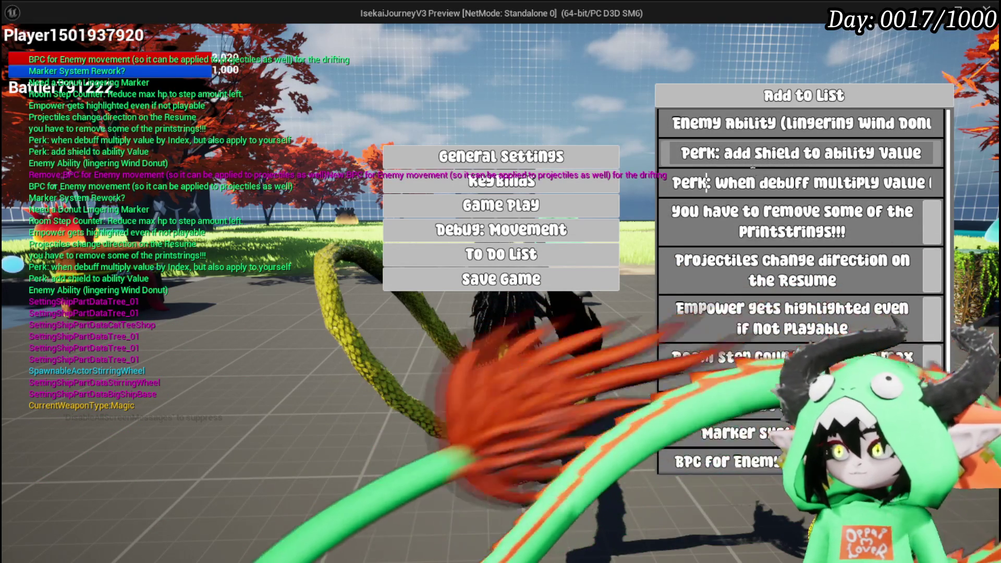
key("Tab")
key("Tab")
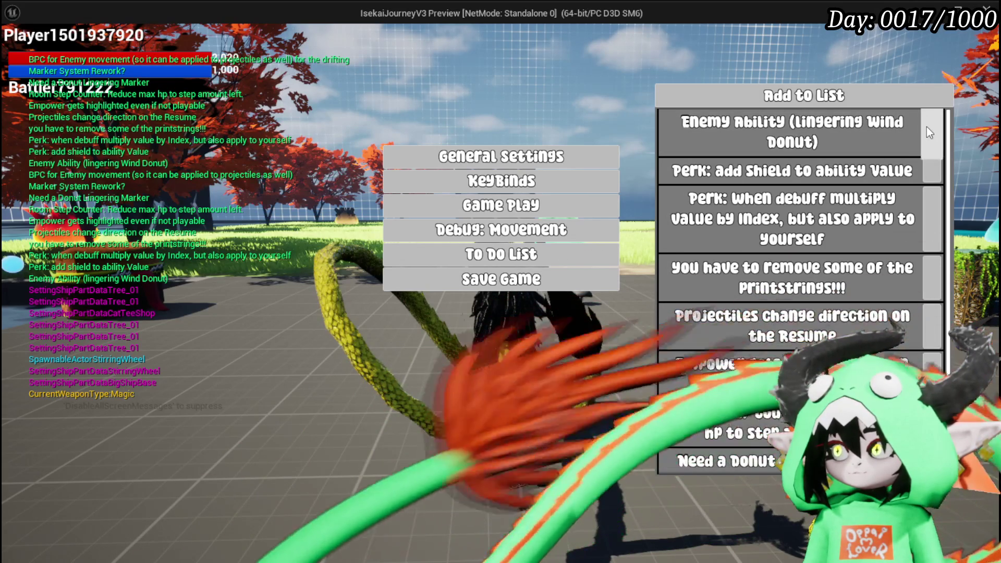
Remove the 'Enemy Ability (Lingering Wind Donut)' task and begin a new entry.
left_click(927, 127)
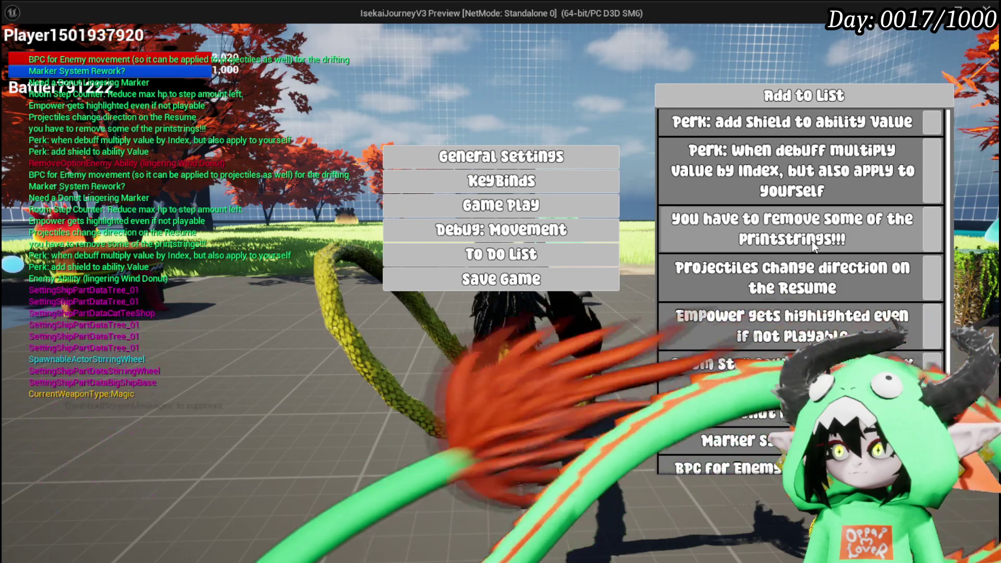
scroll(739, 238, "down", 2)
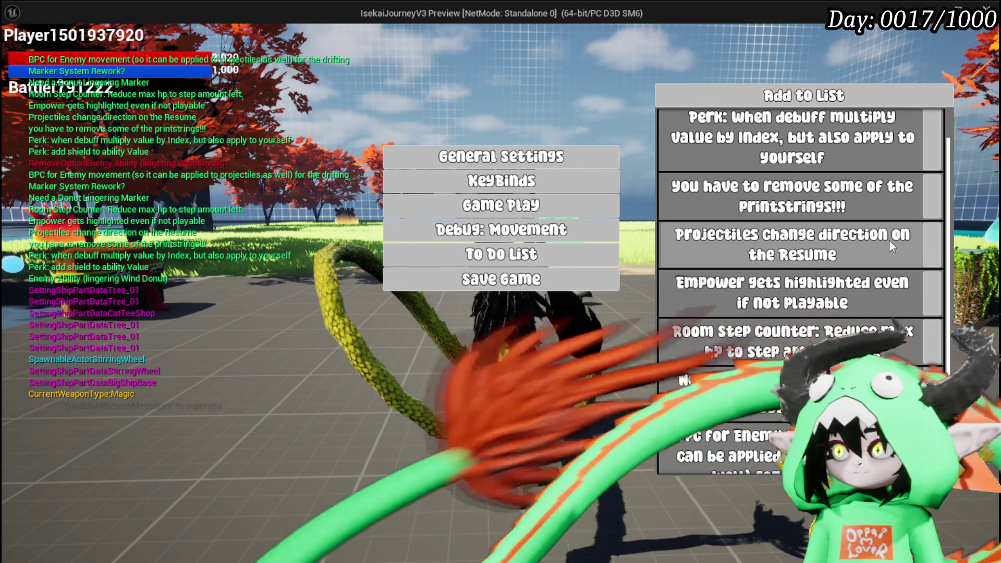
scroll(890, 239, "down", 1)
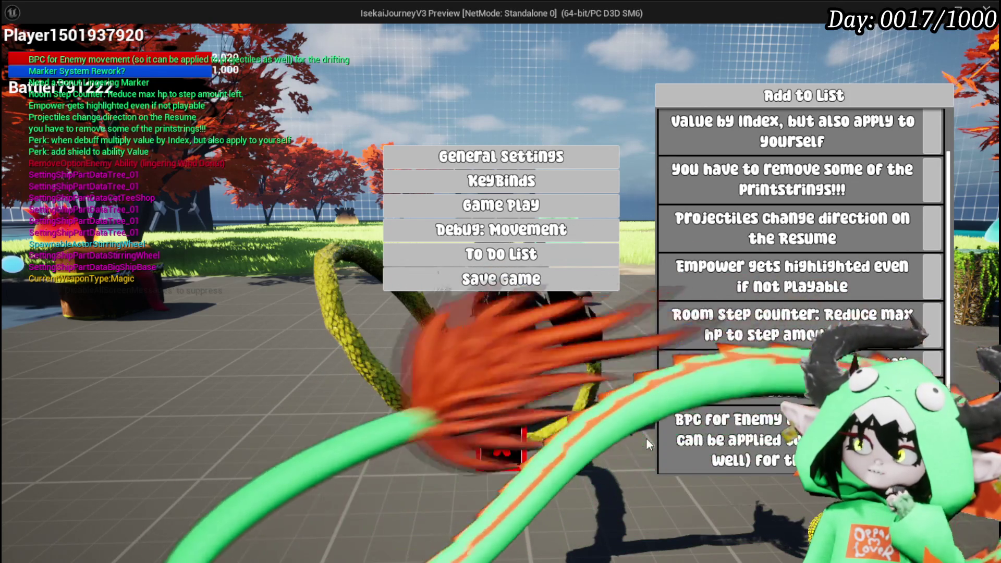
left_click(770, 462)
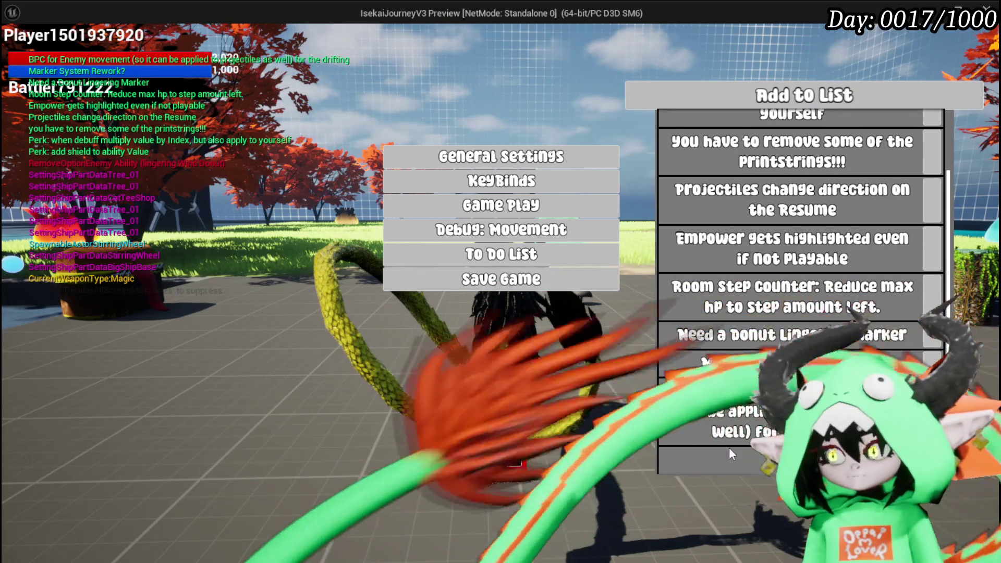
Add 'Wind Enemy' and 'Rework Enemy action CD' tasks to the To Do List.
type("Wind Enemy")
key("Return")
left_click(887, 107)
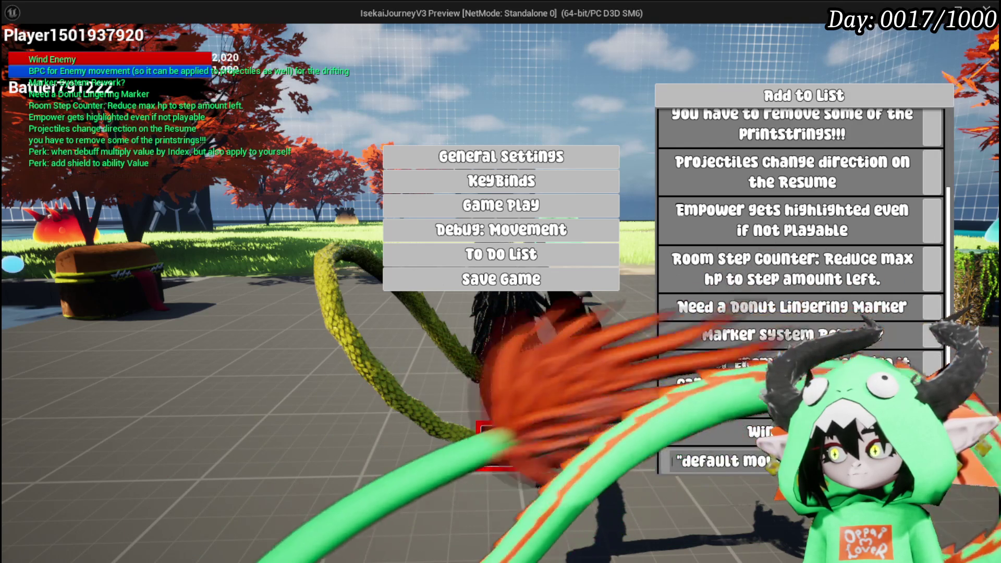
key("Return")
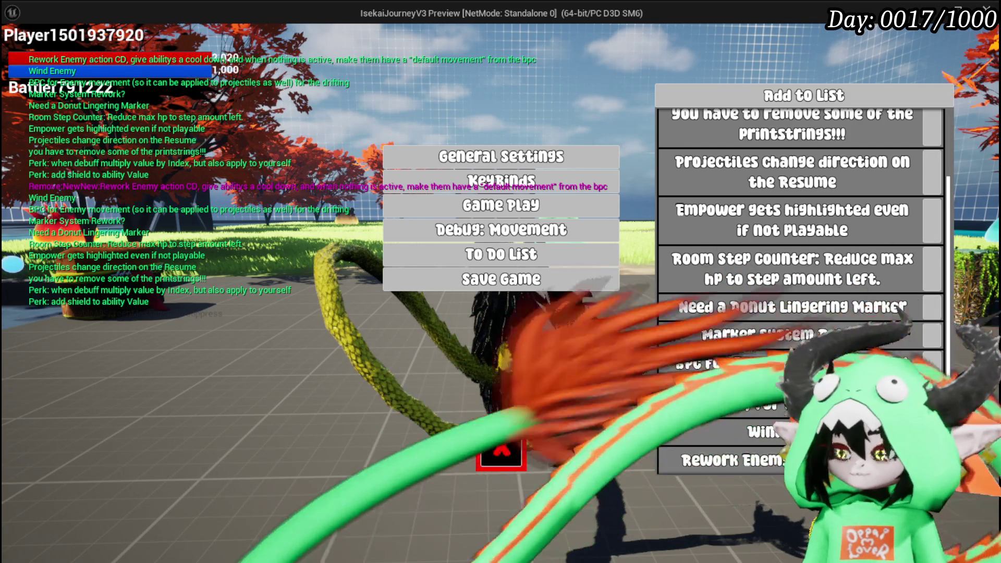
scroll(706, 390, "down", 2)
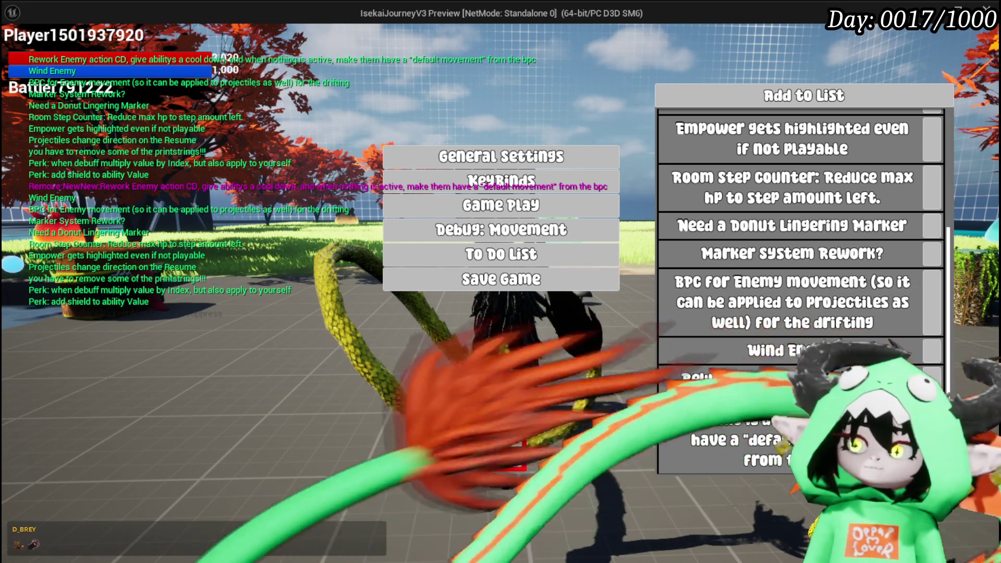
Close the pause menu to save the game, resume playing, then stop the preview.
left_click(501, 444)
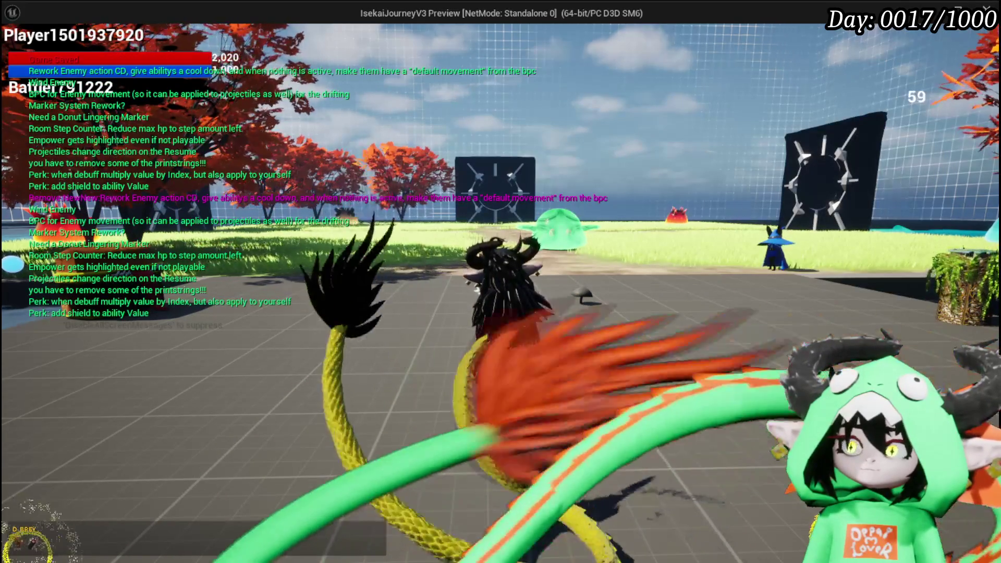
scroll(501, 282, "up", 5)
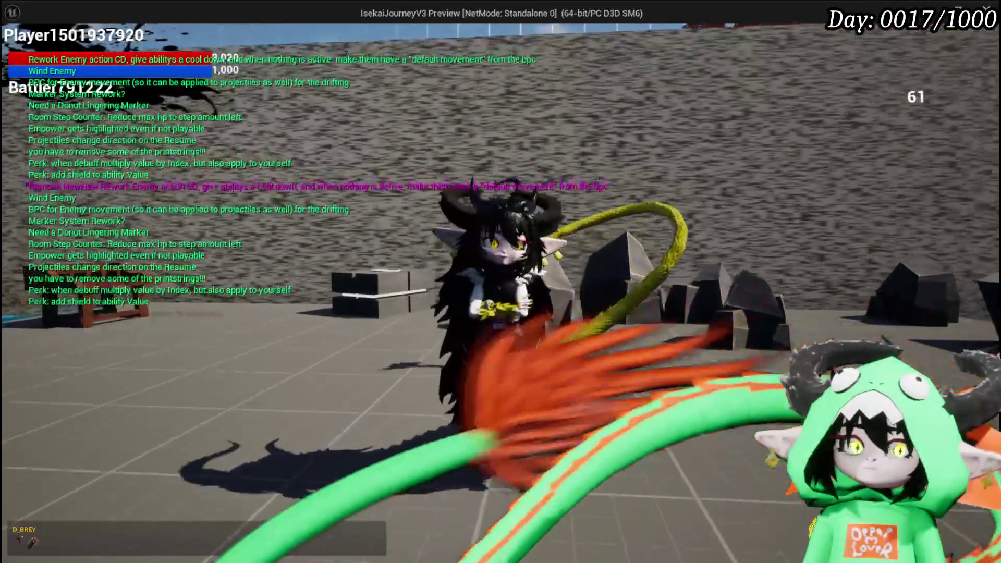
scroll(500, 282, "down", 5)
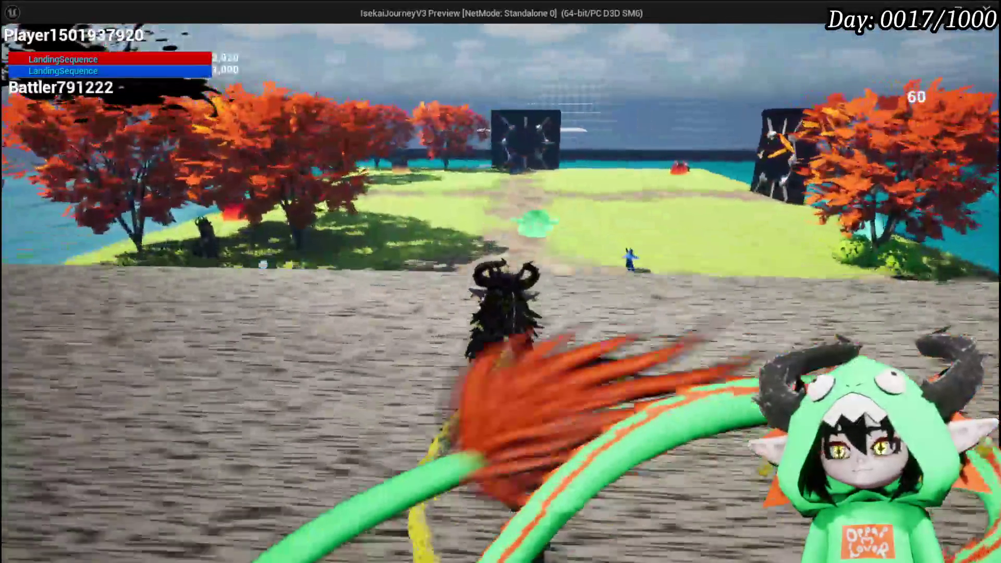
key("Escape")
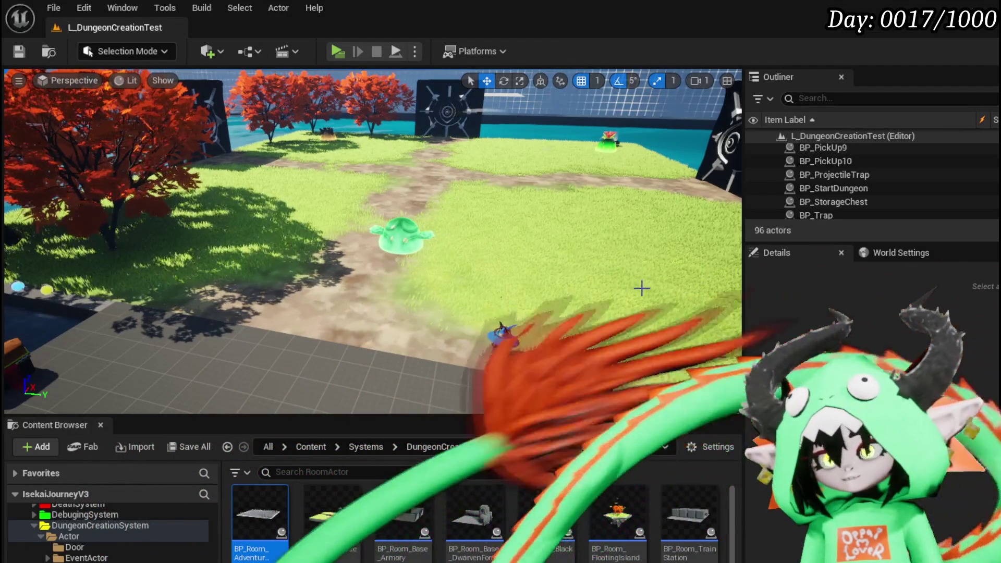
Pan the viewport across the grass island and over the orange trees by the water.
left_click_drag(444, 232, 496, 229)
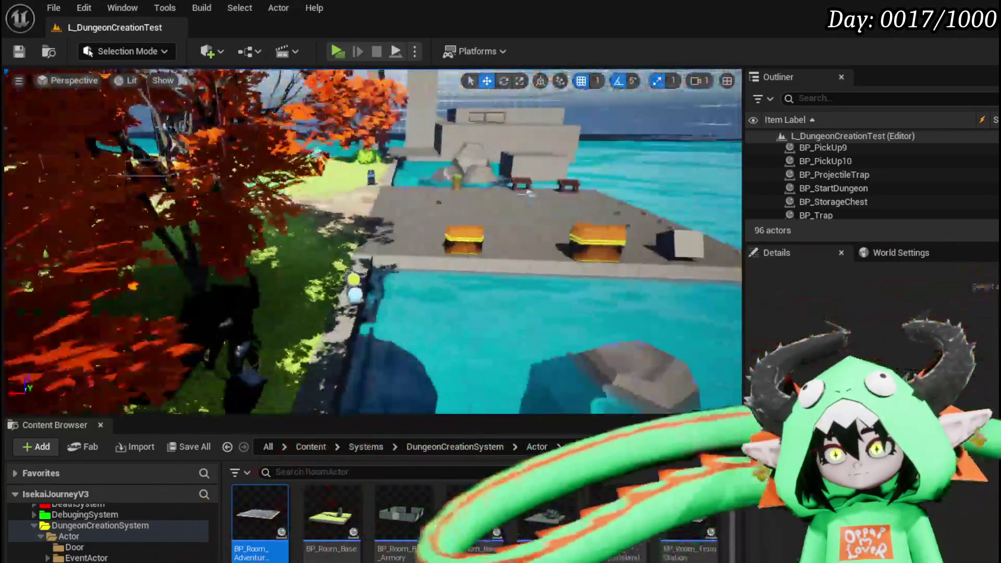
left_click_drag(495, 230, 574, 227)
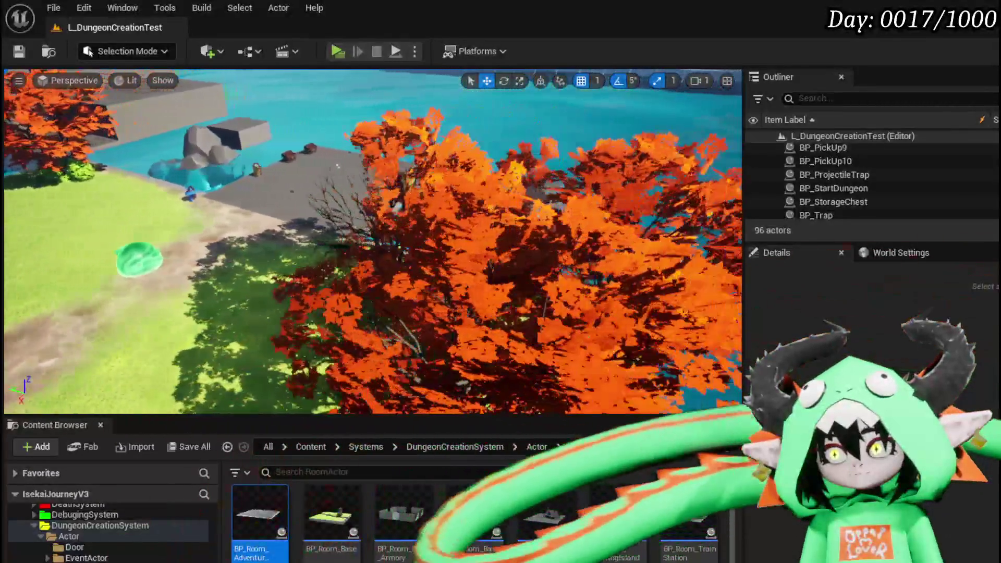
left_click_drag(574, 226, 626, 225)
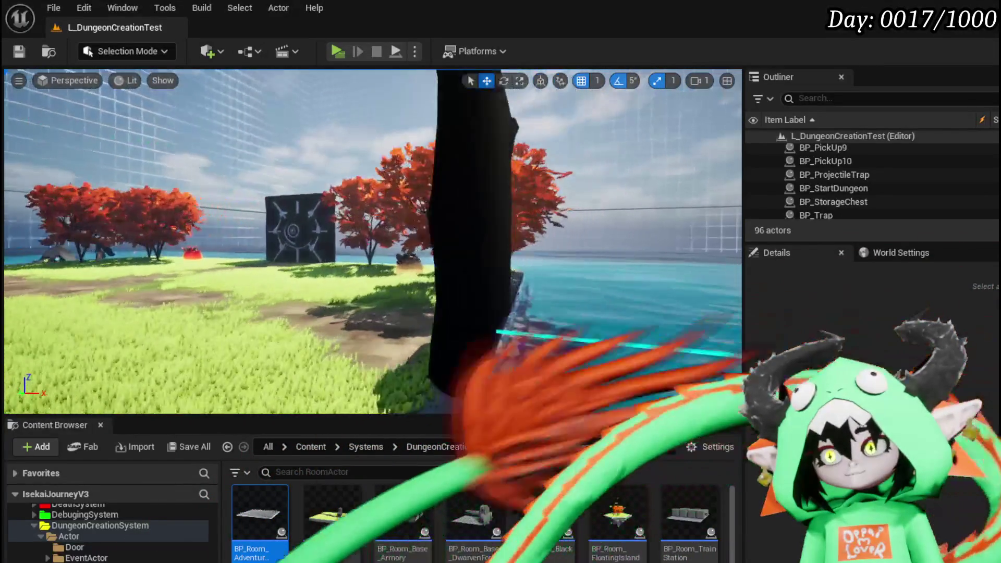
Save L_DungeonCreationTest and start the standalone preview after viewing the portals and slime.
key("s")
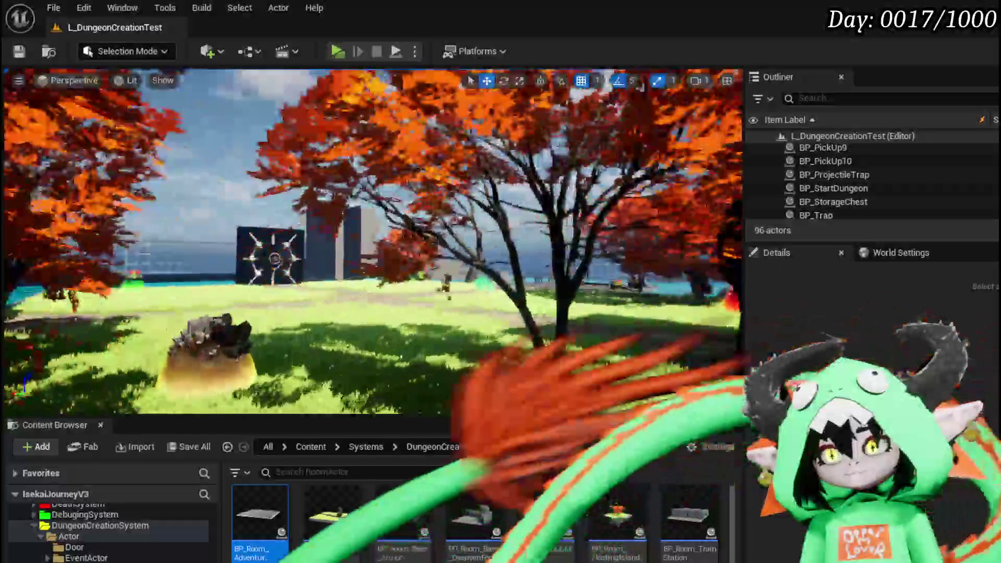
key("s")
key("w")
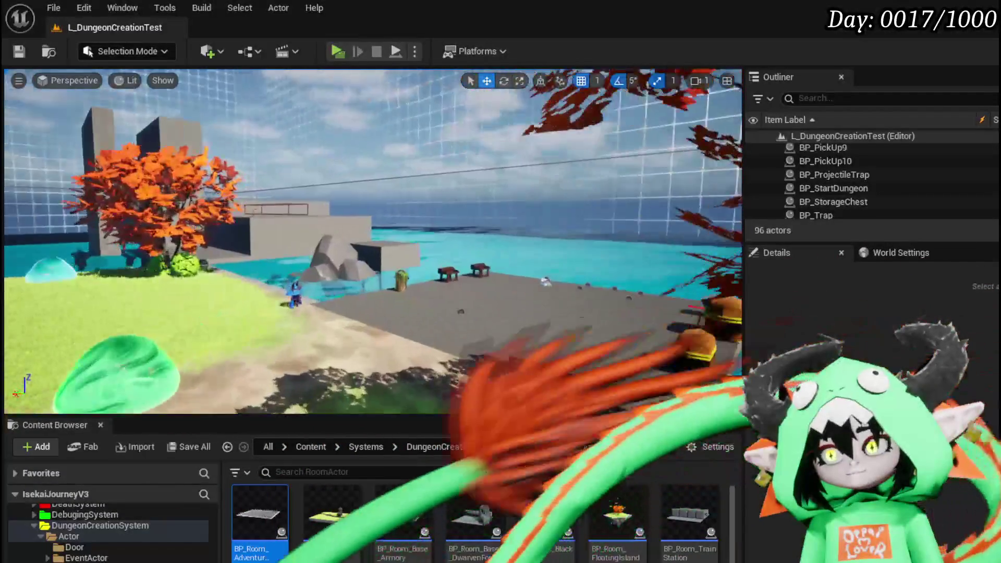
key("s")
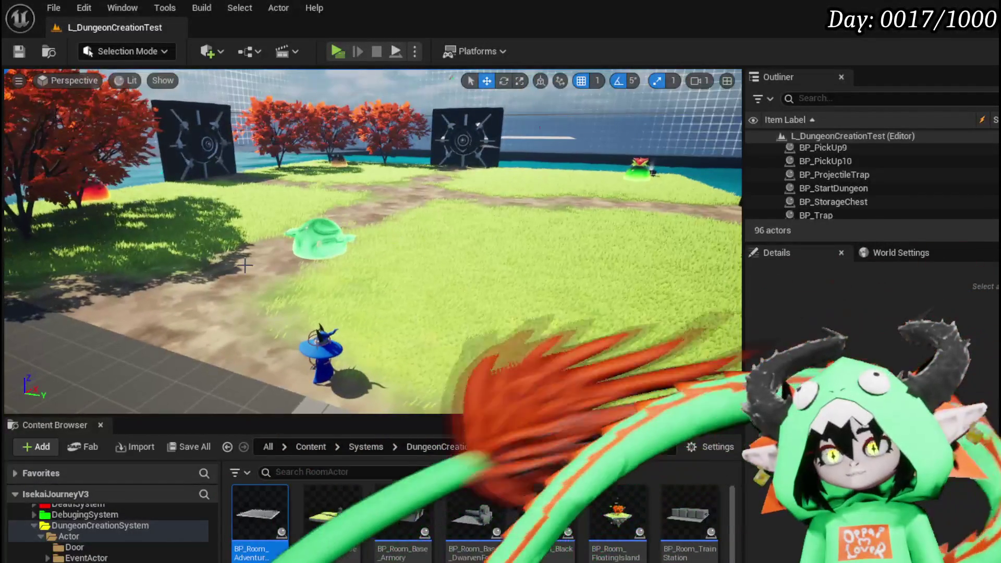
key("w")
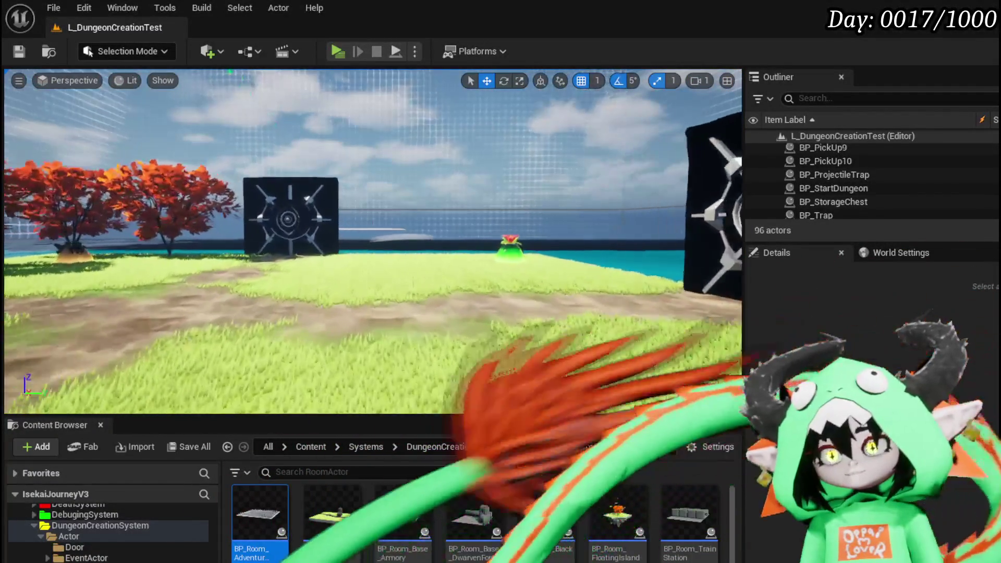
key("w")
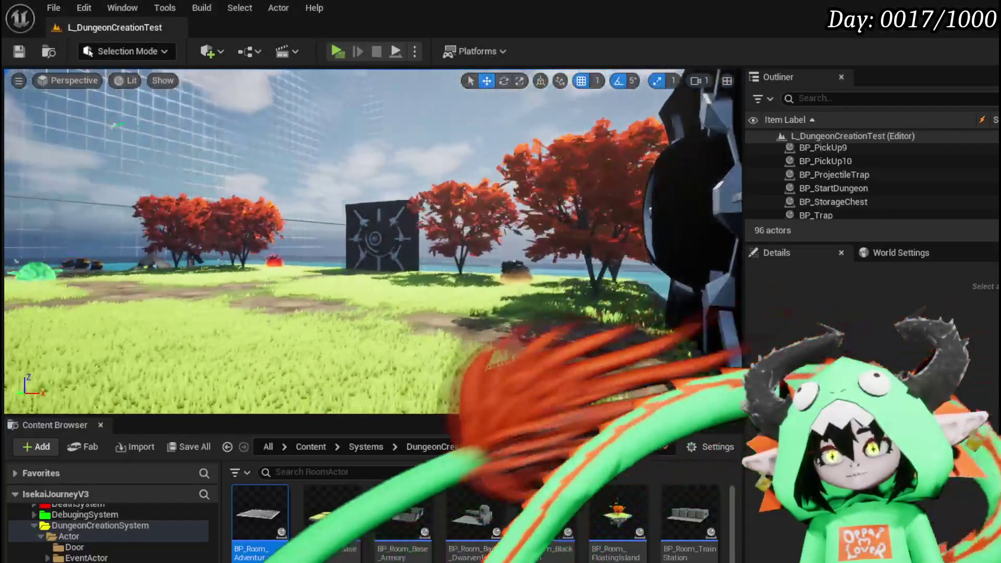
key("s")
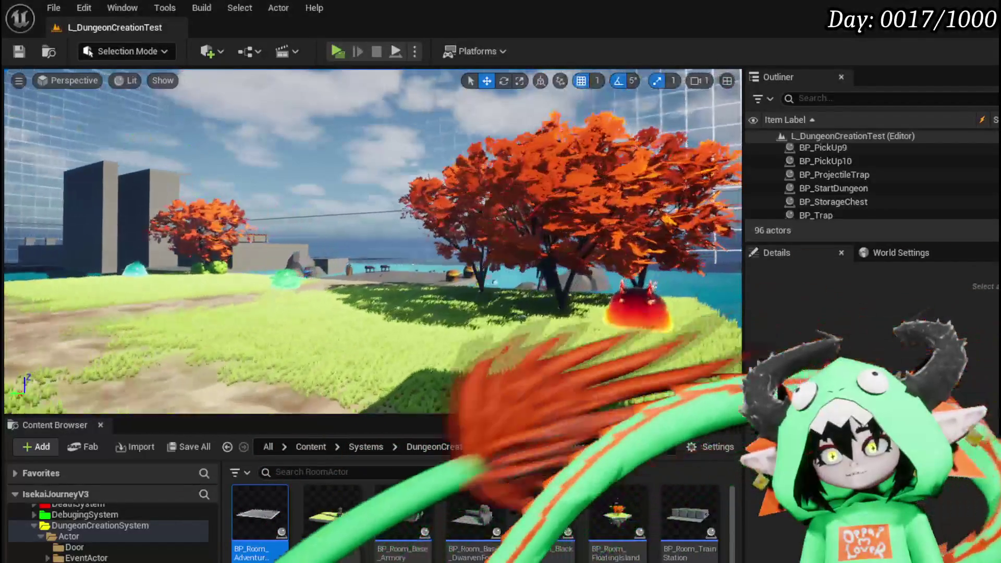
key("s")
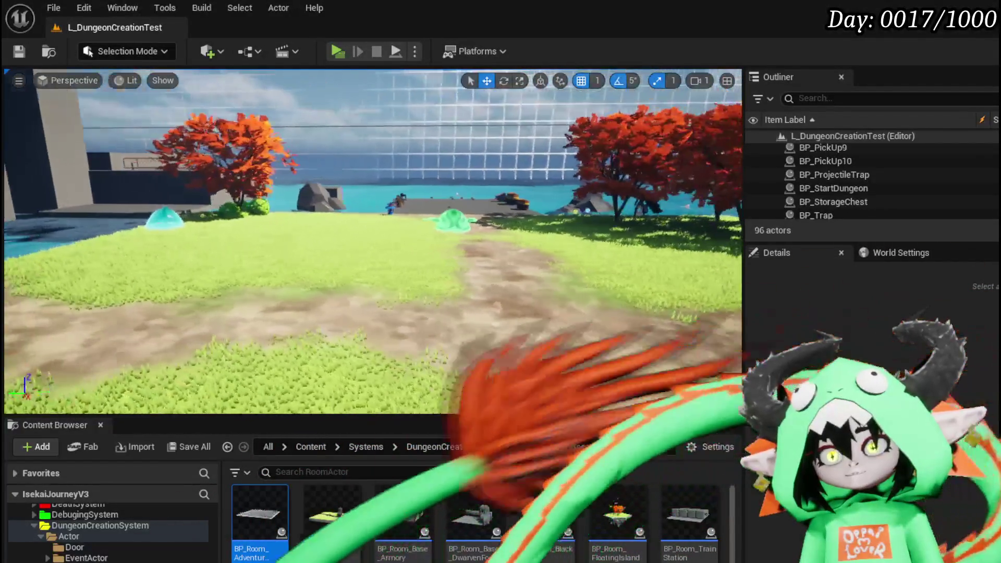
key("w")
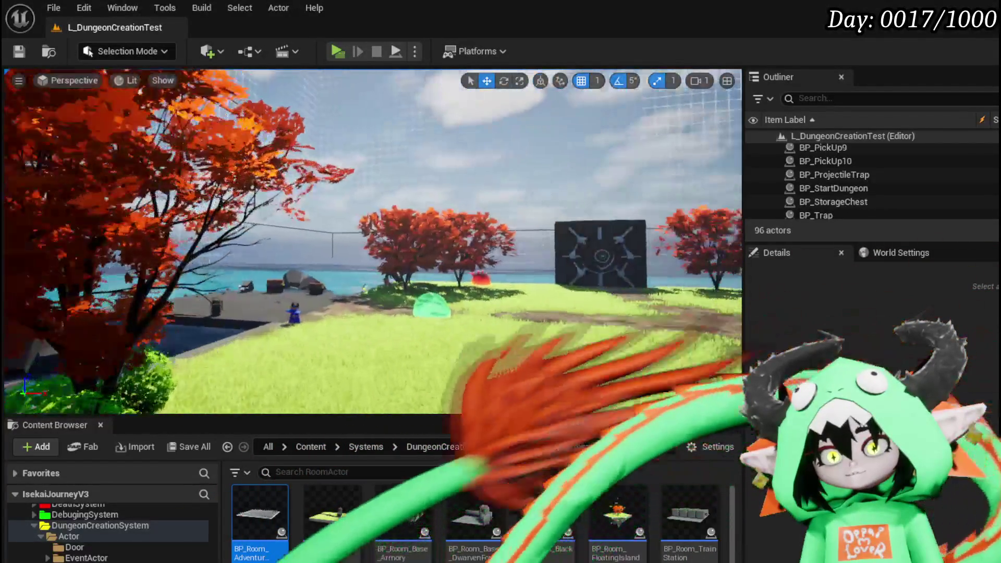
key("s")
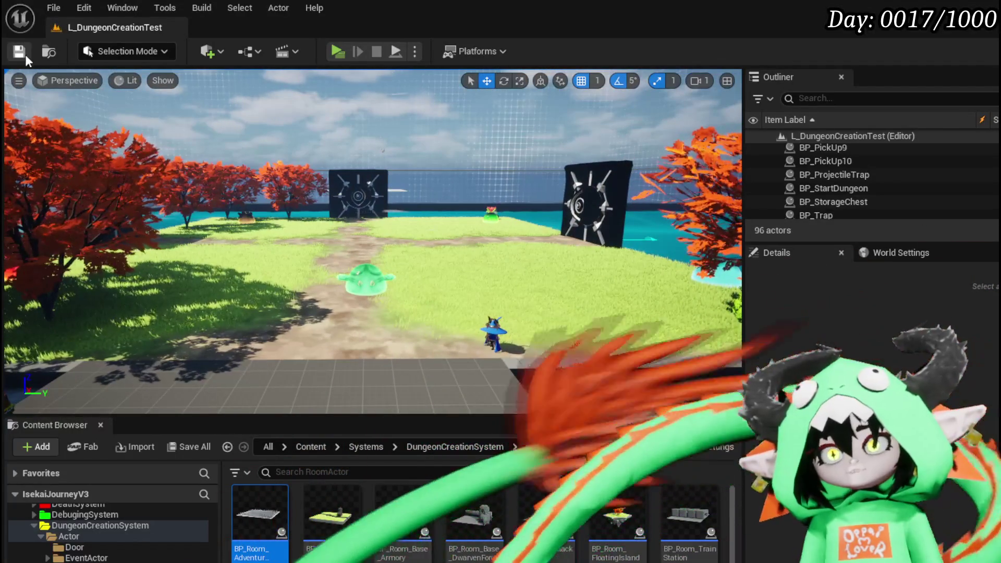
left_click(21, 53)
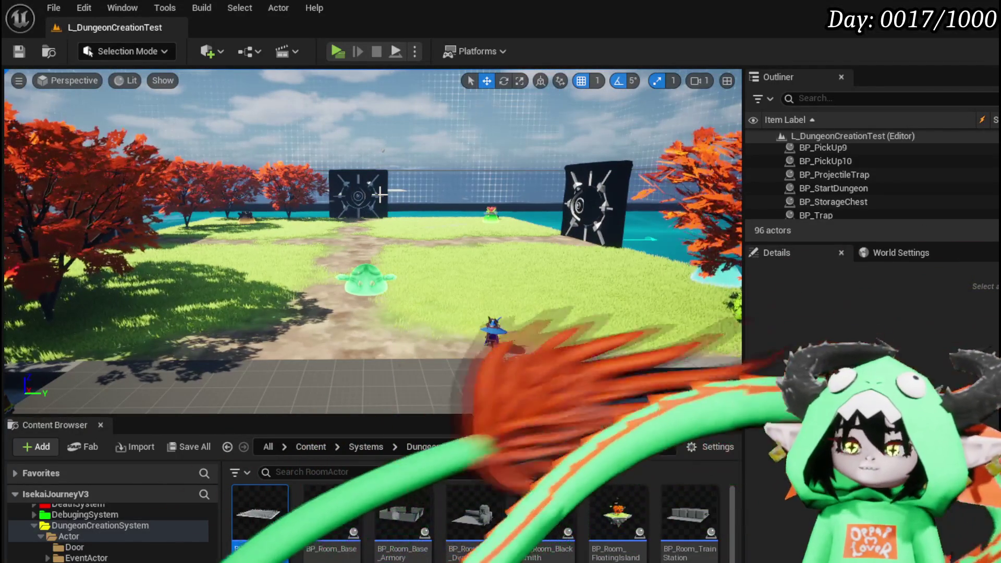
left_click(338, 51)
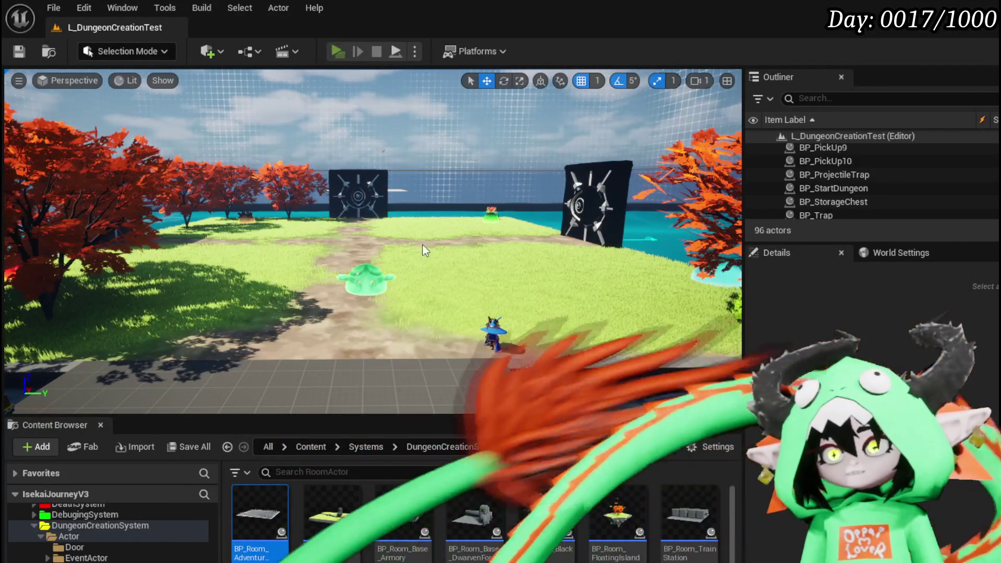
Add a to-do note about needing an ability-finished indicator, then Save Game.
key("Escape")
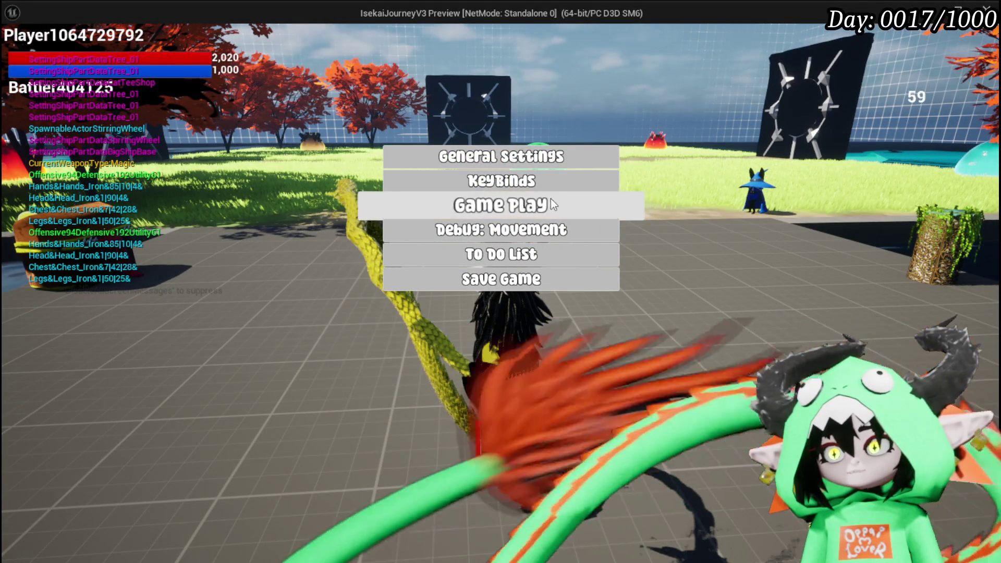
left_click(498, 256)
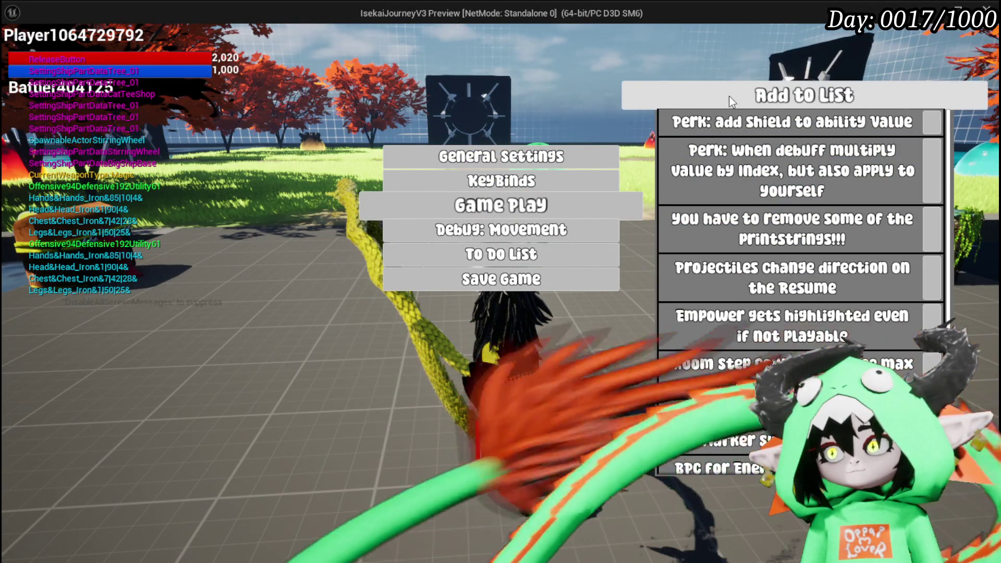
scroll(746, 292, "down", 3)
scroll(746, 292, "down", 1)
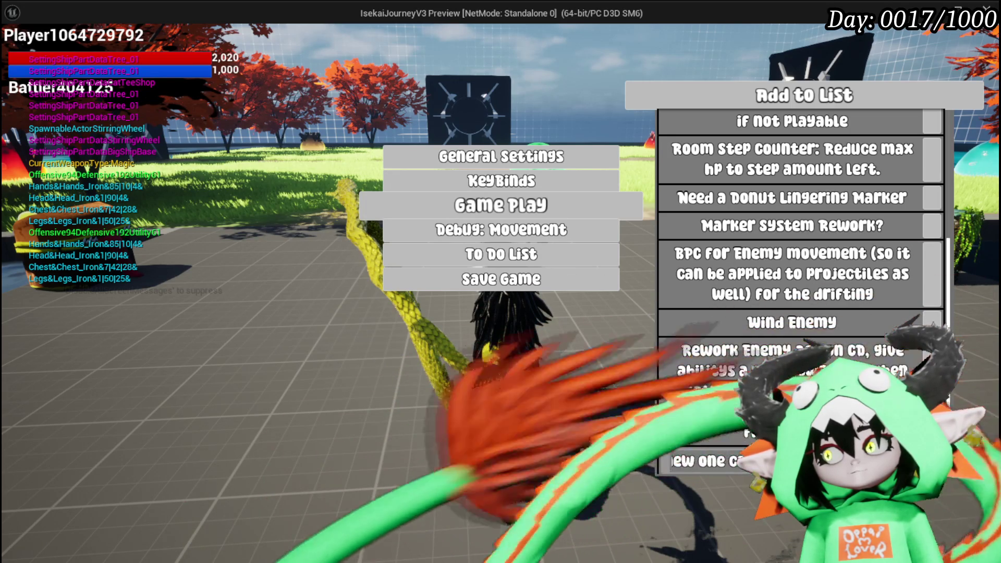
key("Return")
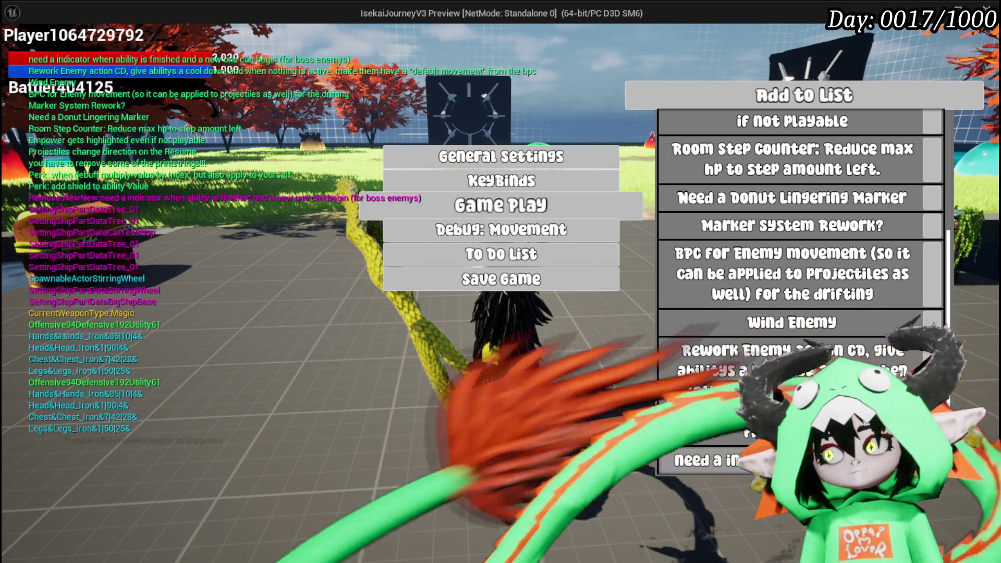
scroll(797, 334, "down", 2)
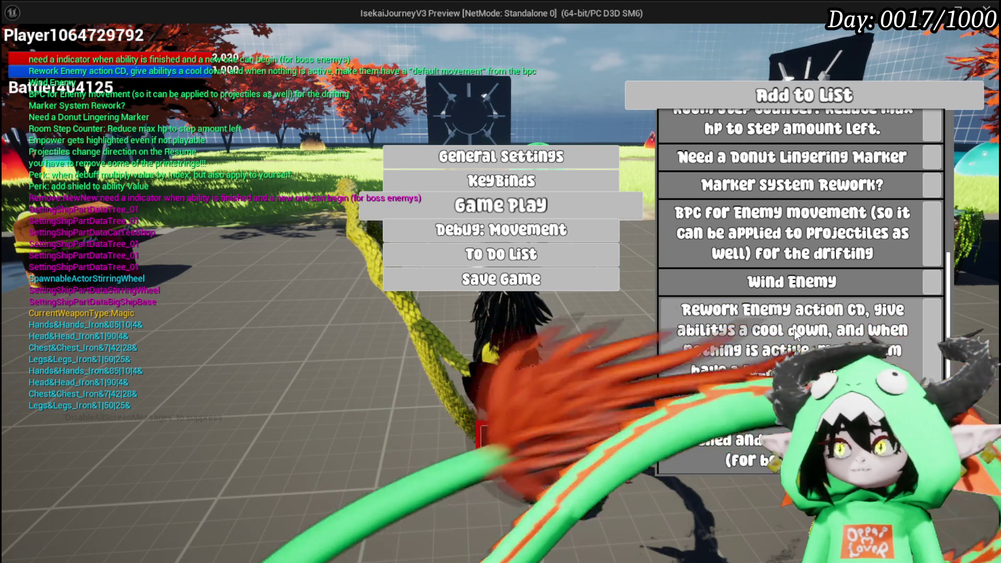
left_click(501, 445)
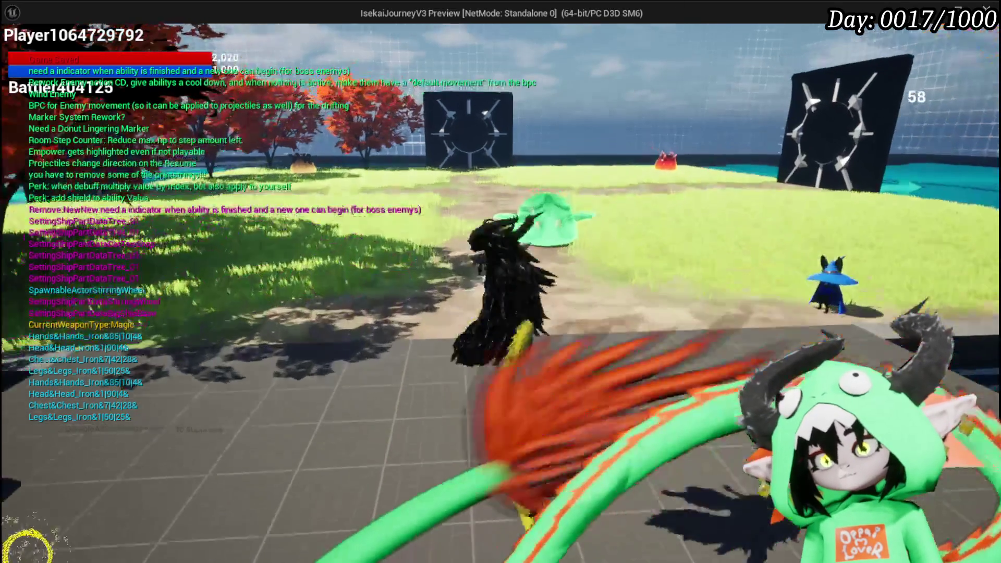
Run the character across the grass and sand toward the spiky red fire slime.
key("w")
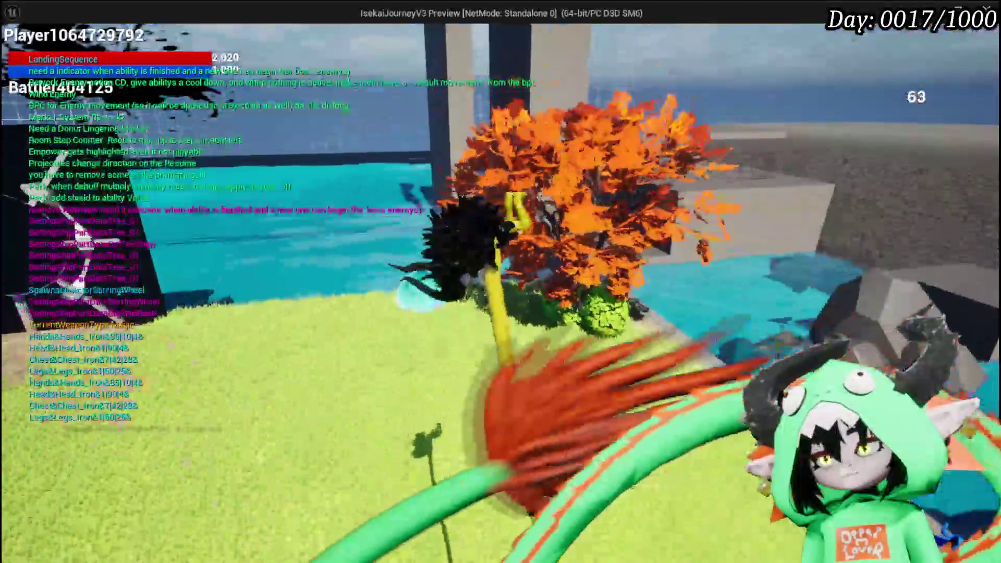
key("w")
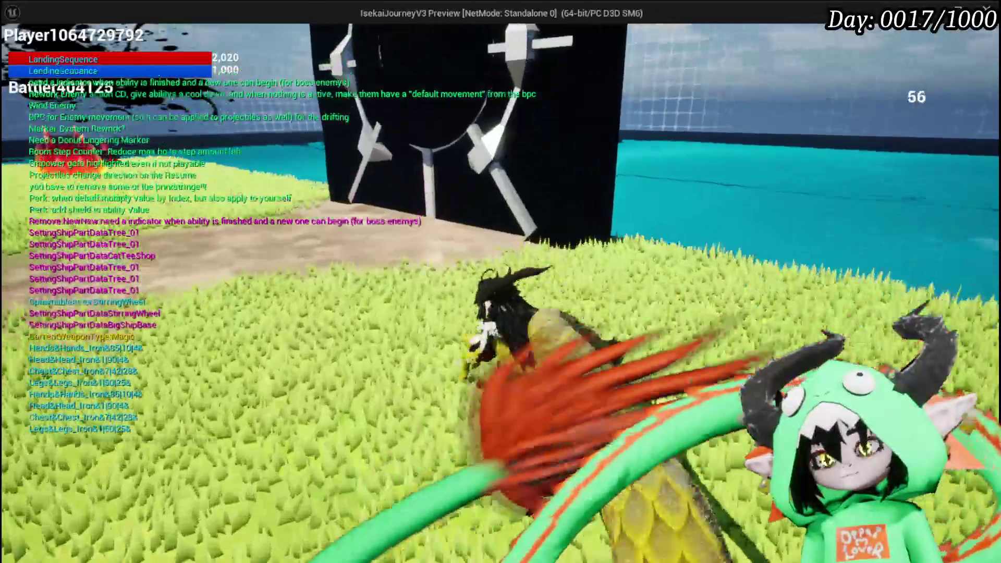
key("w")
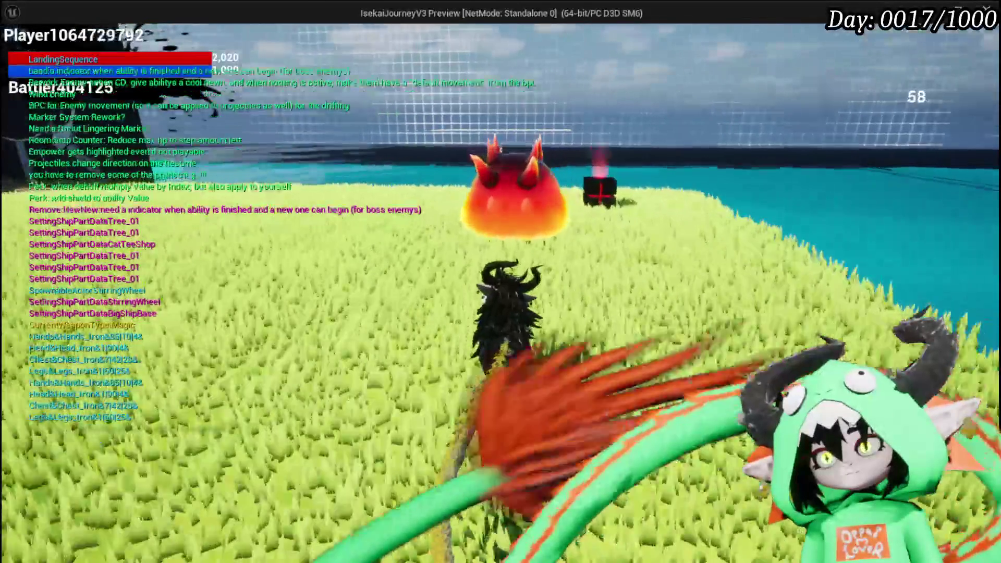
key("w")
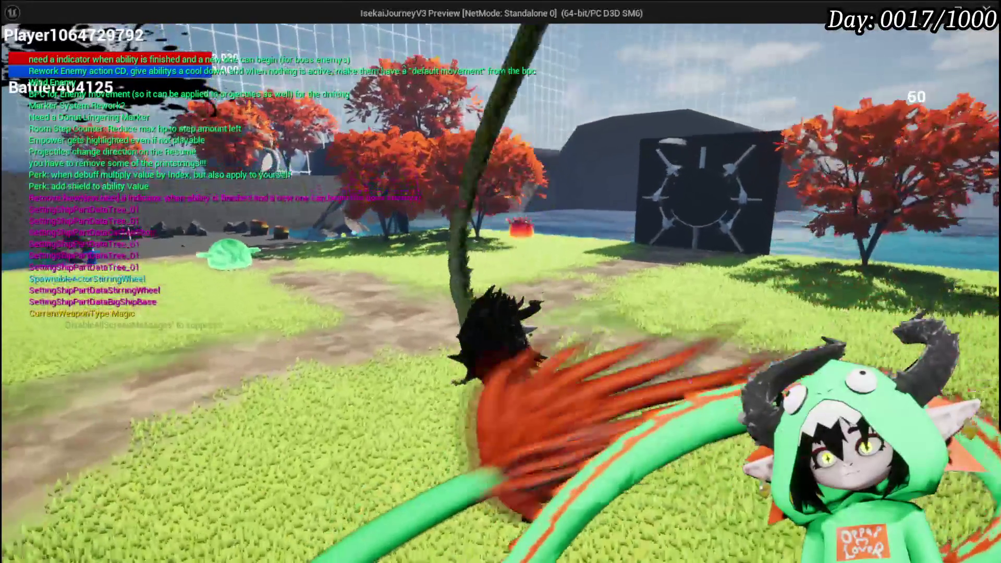
key("w")
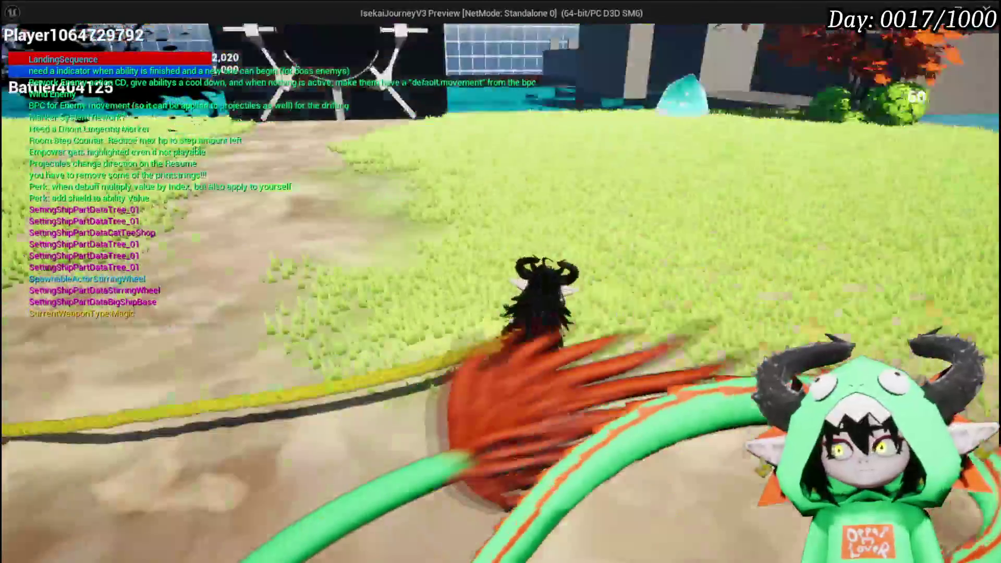
key("w")
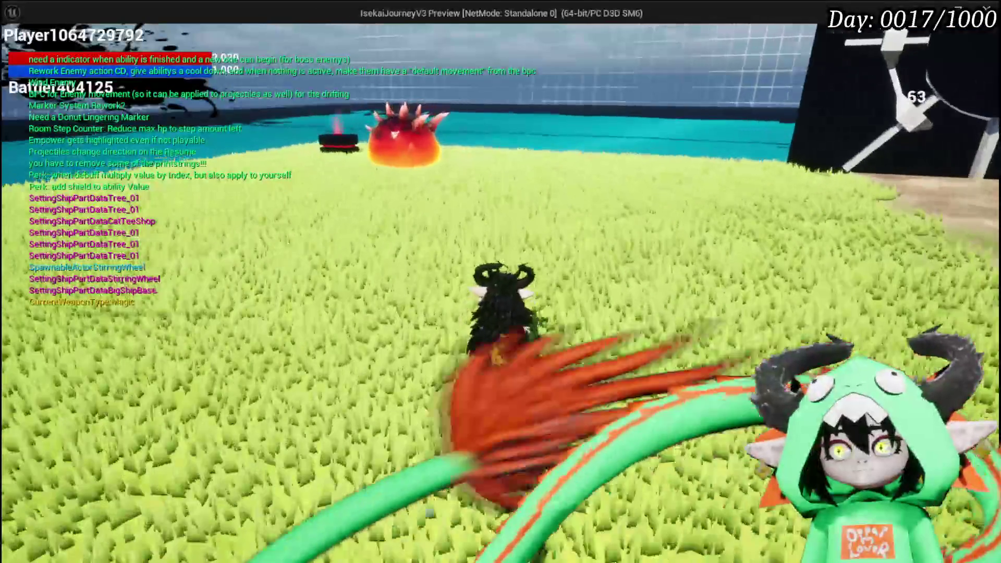
key("w")
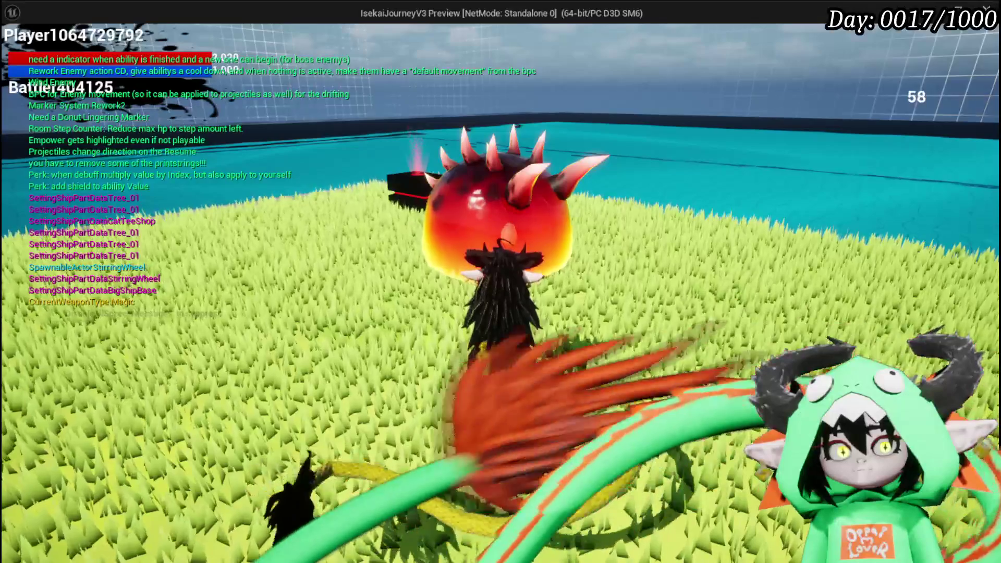
Perform the splash move by the water and confirm the attack on the slimes.
key("s")
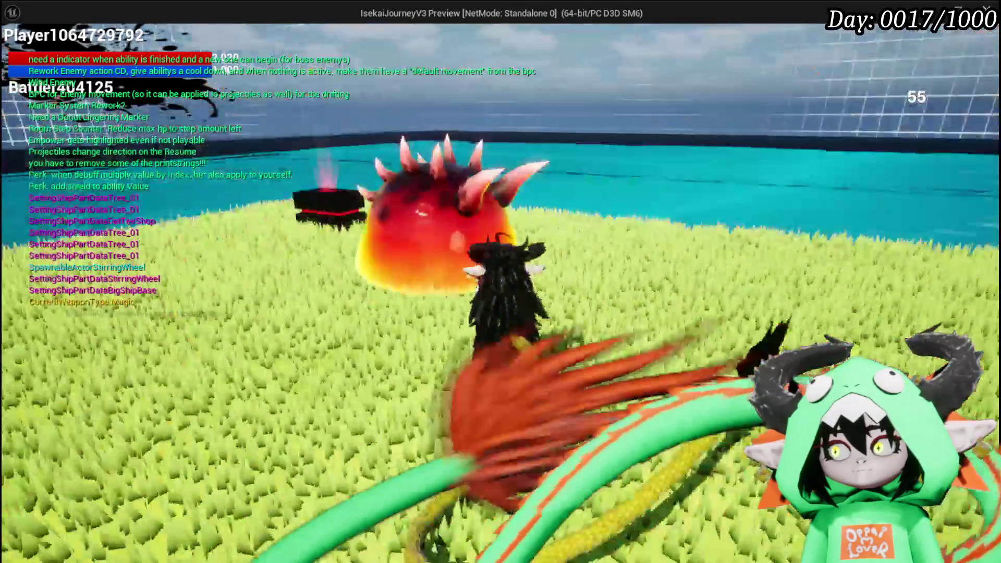
key("e")
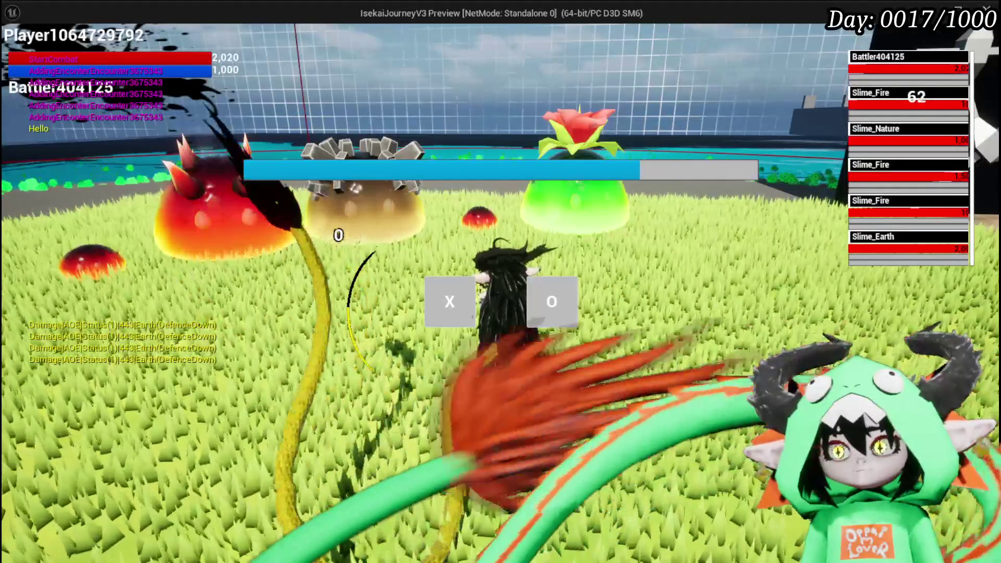
left_click(437, 312)
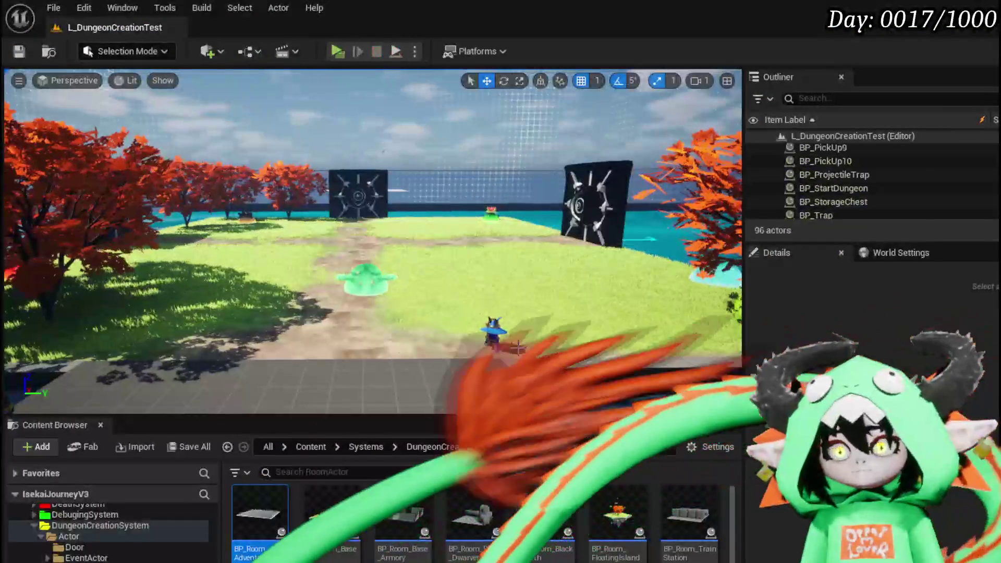
Select BP_EnemyActor, save the L_DungeonCreationTest level, and start a new play test.
left_click(490, 214)
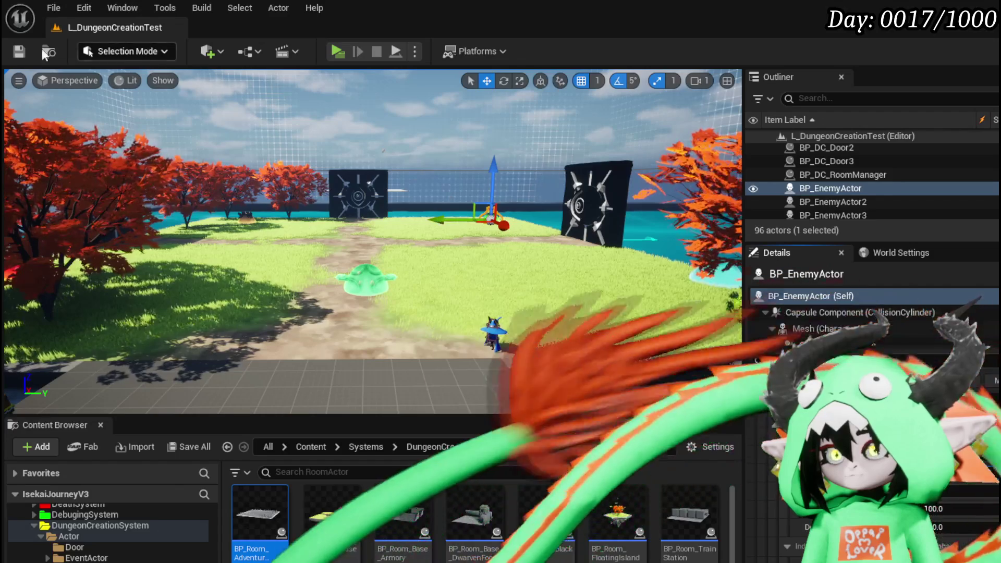
left_click(22, 54)
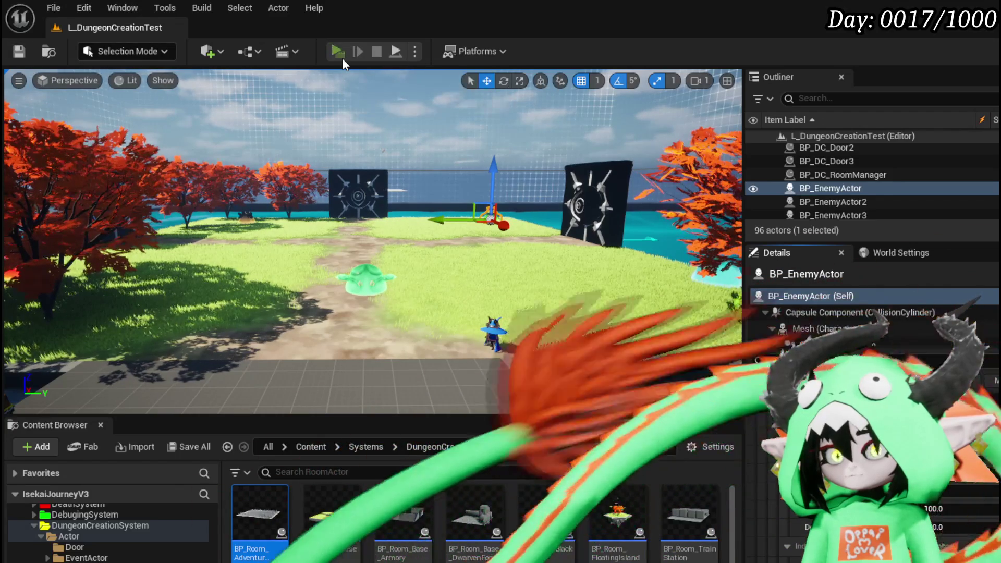
left_click(338, 51)
Run into the slime group, open by attacking the Earth slime, and pick the Shield card.
key("w")
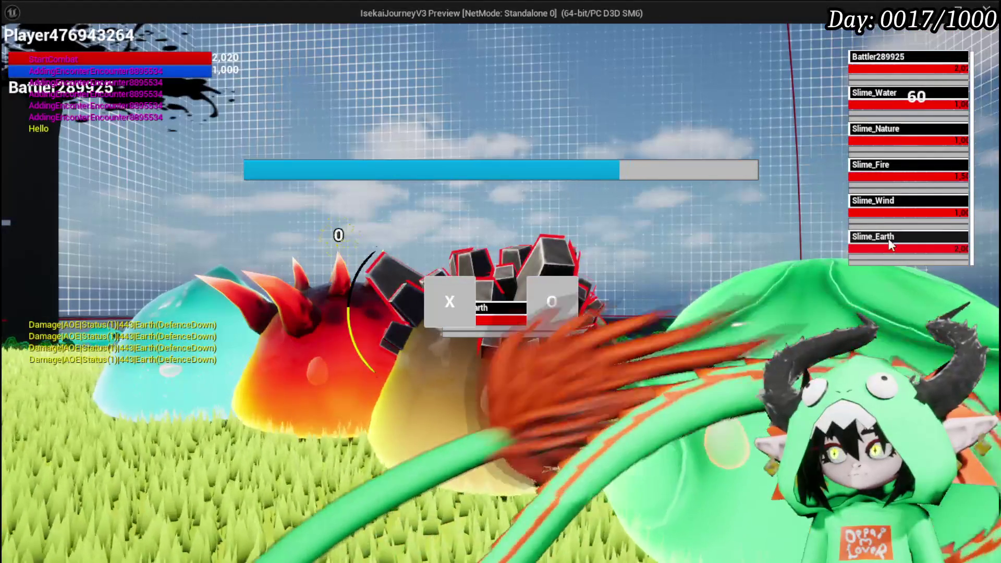
left_click(889, 240)
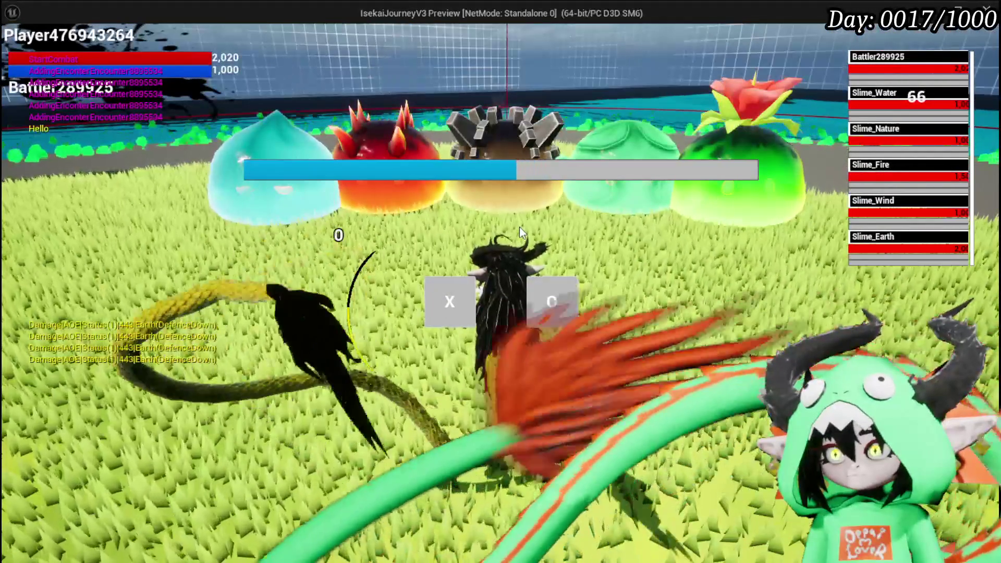
left_click(450, 304)
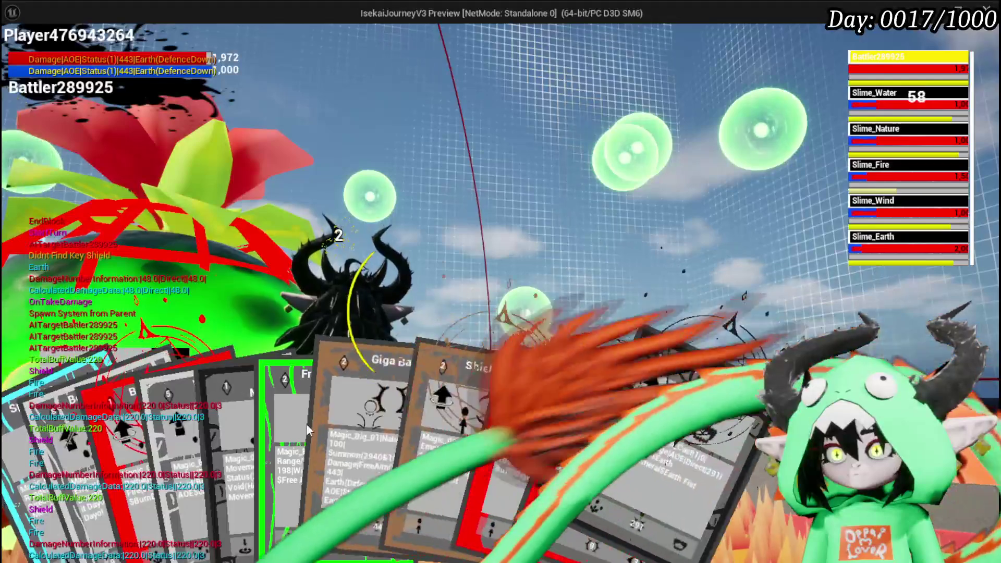
left_click(542, 407)
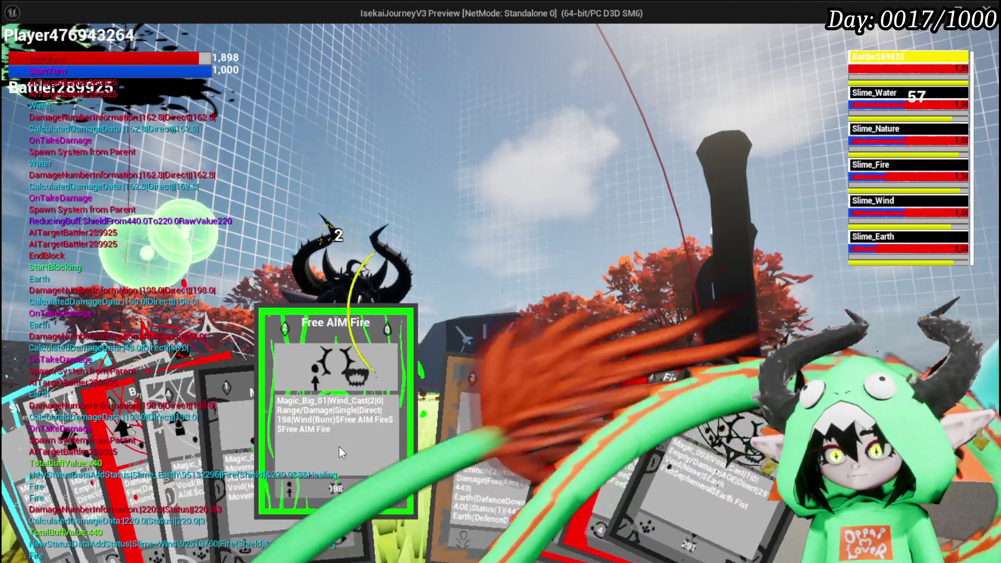
Play Free AIM Fire, Void Movement, Giga Buff and Earth Fist on Slime_Earth, then stop the test.
left_click(339, 446)
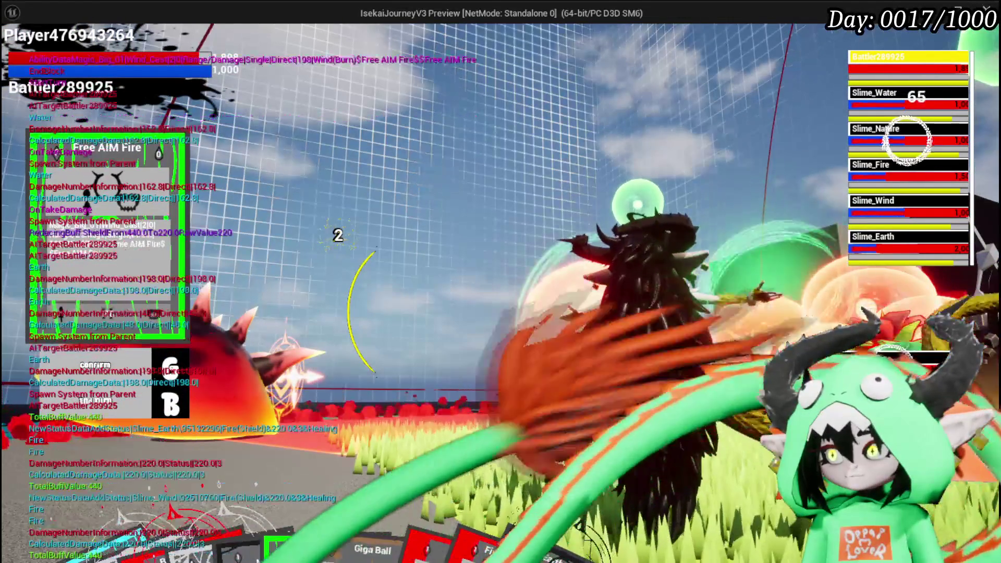
key("Tab")
key("Tab")
key("Tab")
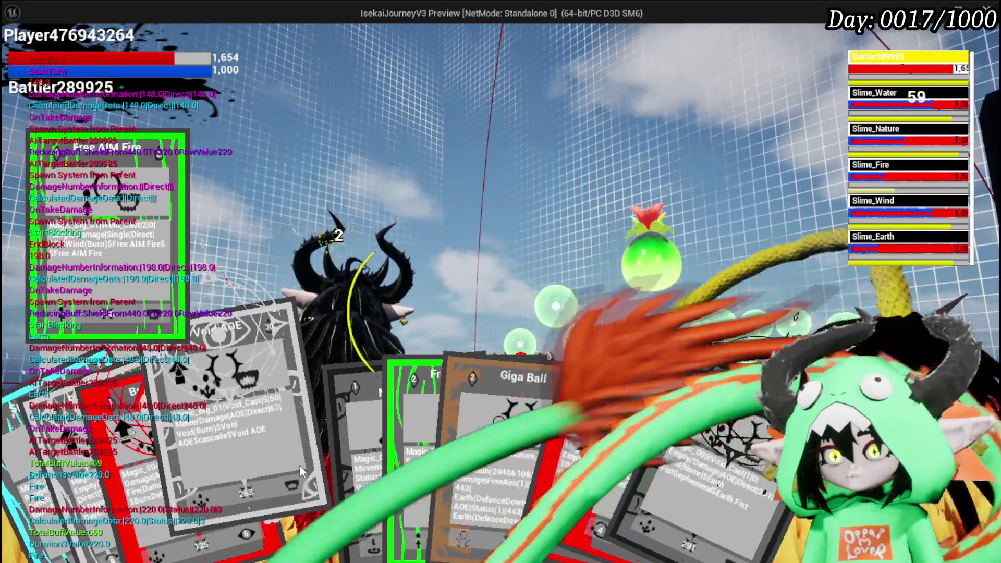
left_click(341, 455)
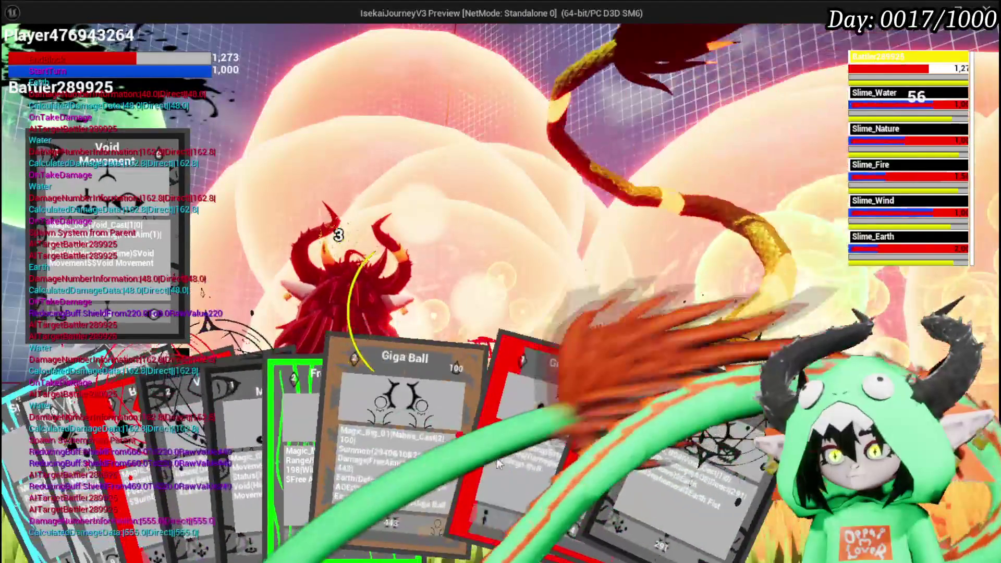
left_click(486, 428)
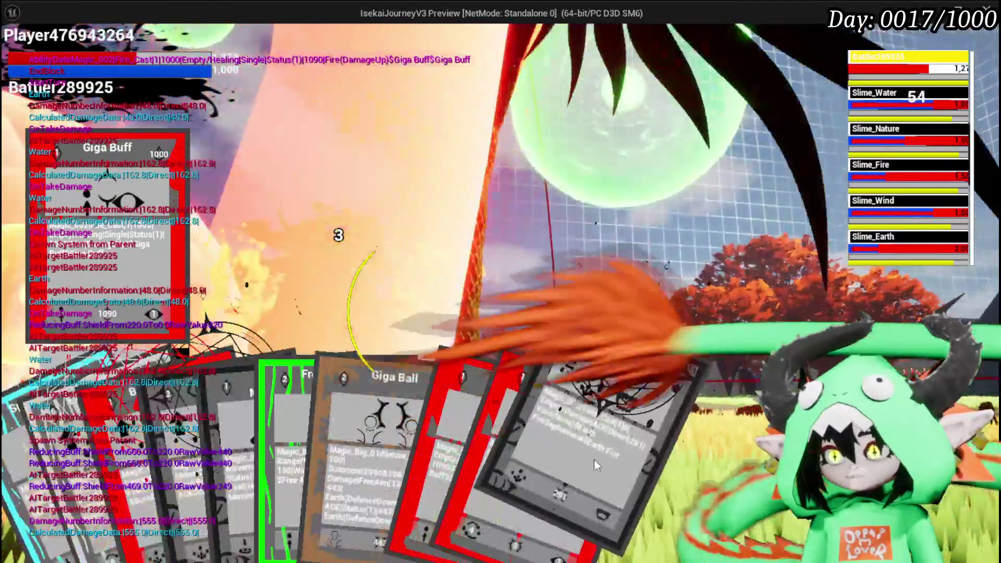
left_click(593, 459)
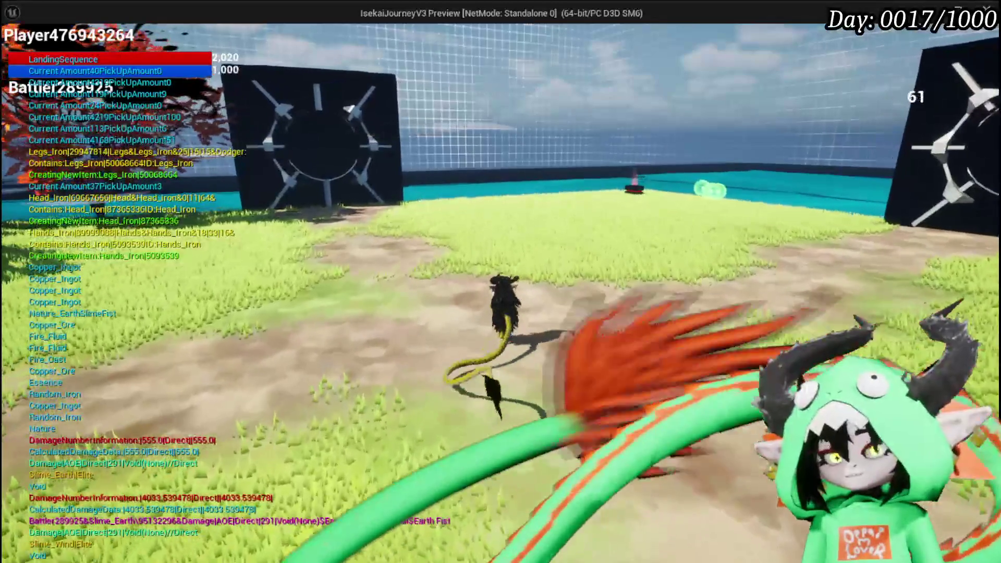
key("Escape")
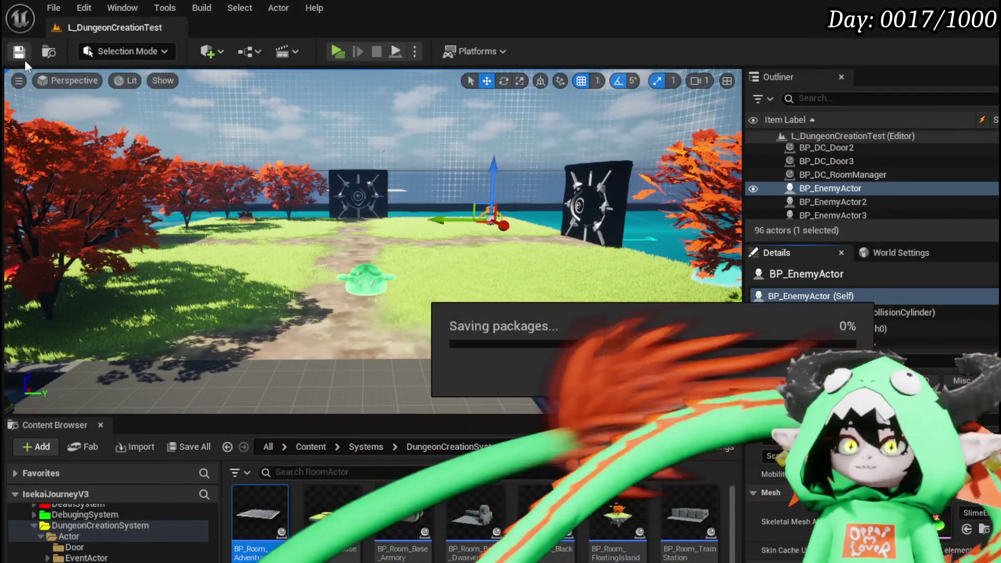